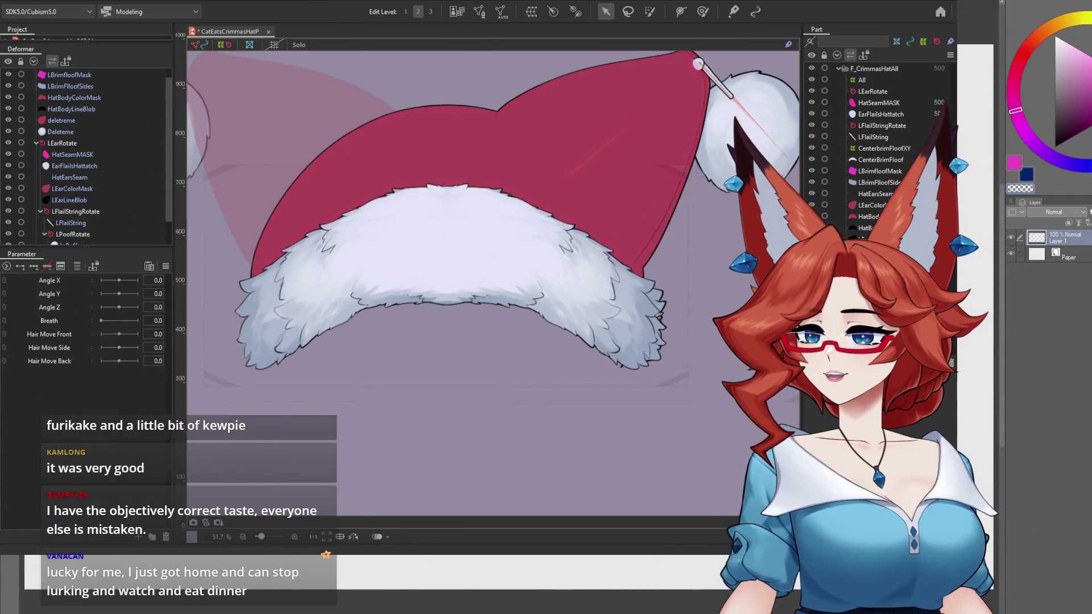
In Clip Studio Paint, sketch a pen barrel, cap and grip in dark purple.
key(alt+Tab)
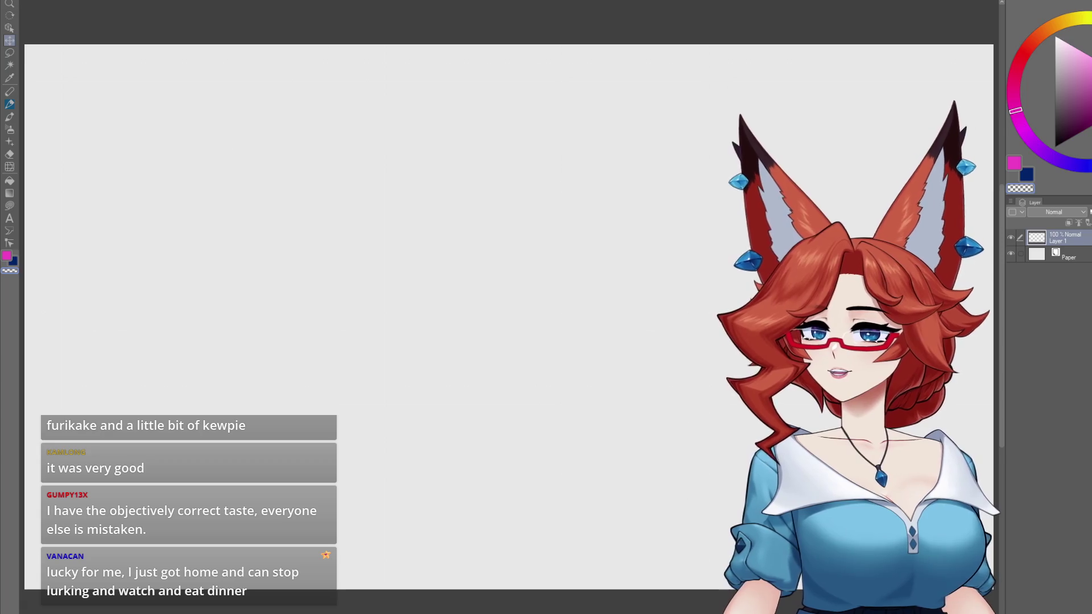
click(1067, 125)
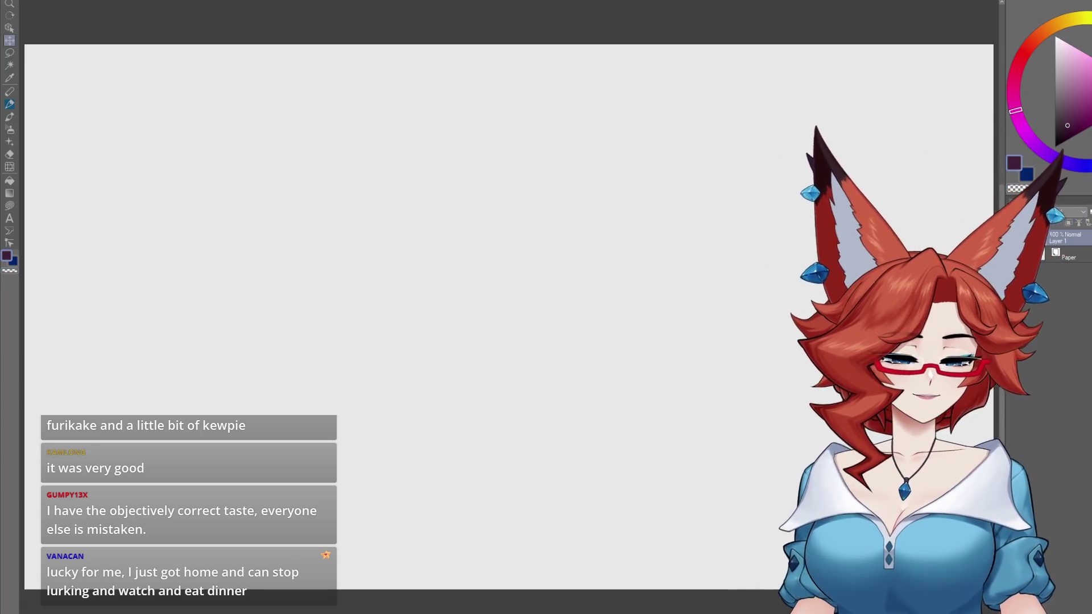
key(b)
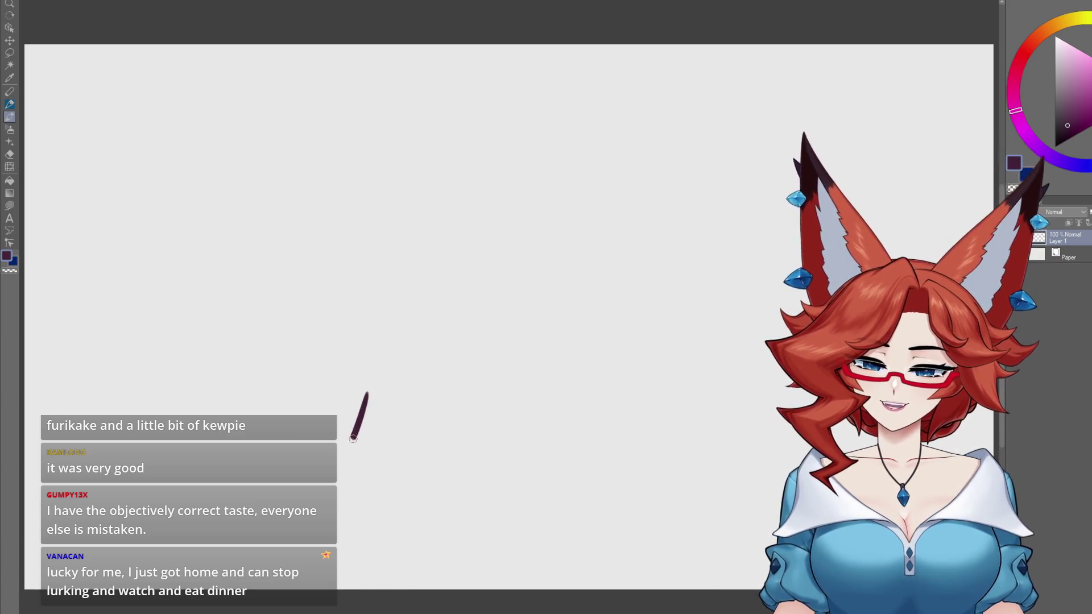
drag(371, 393, 596, 270)
drag(402, 423, 638, 265)
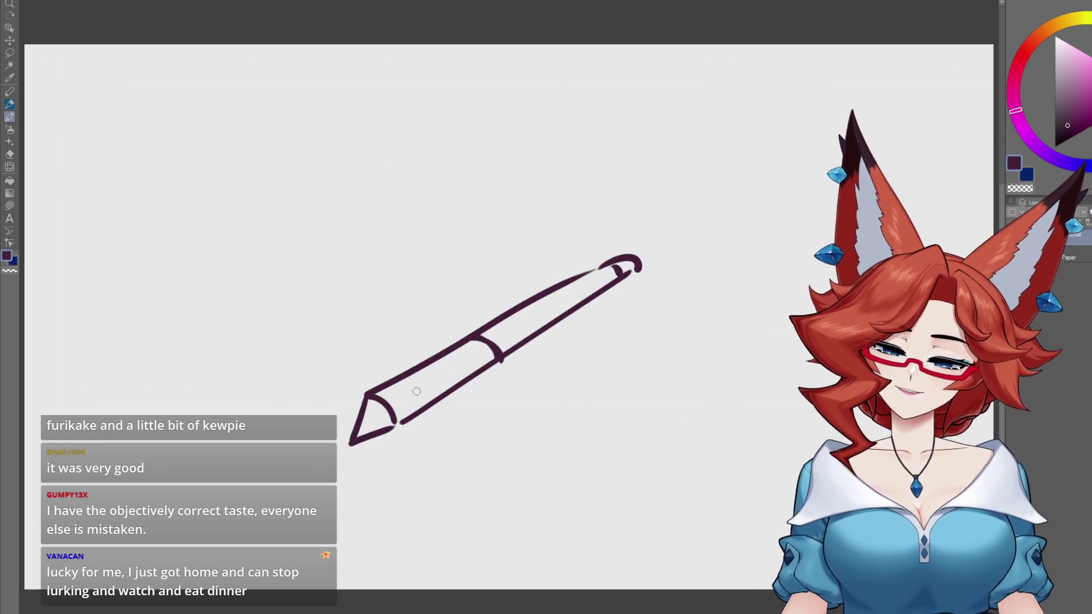
drag(391, 396, 435, 371)
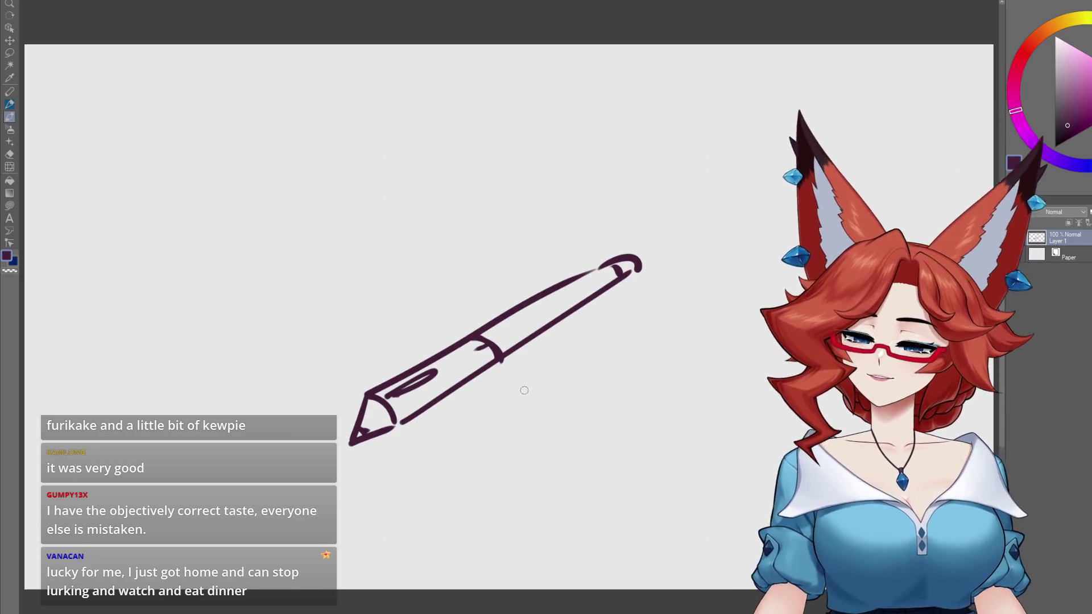
Zoom and tilt the canvas, touch up the pen's middle band, then return to the hat model.
scroll(519, 382, up, 5)
drag(591, 325, 594, 332)
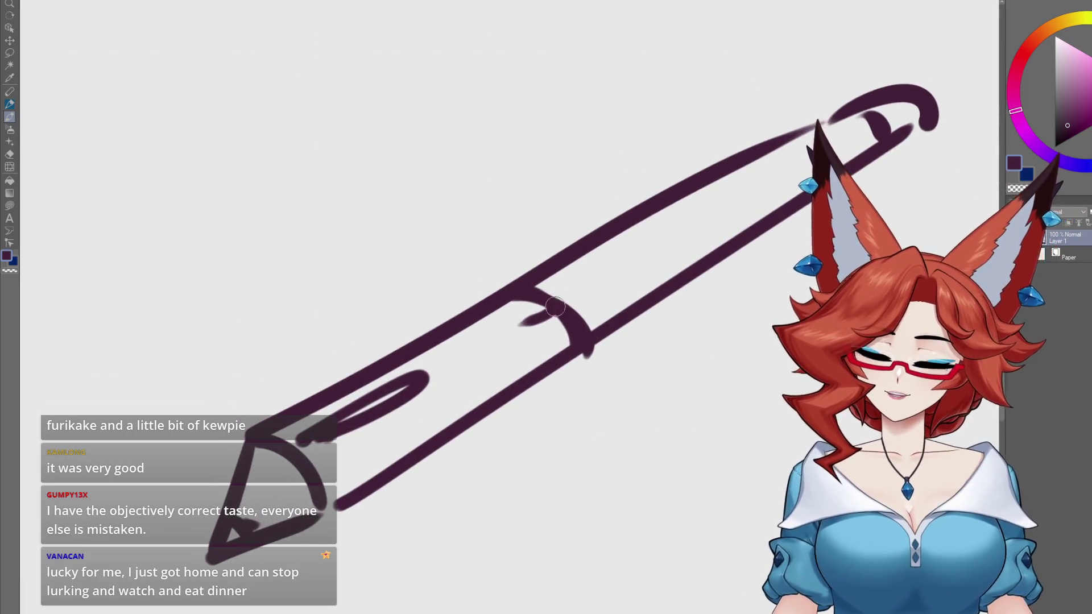
mouse_move(548, 310)
mouse_down()
mouse_move(592, 390)
mouse_move(570, 356)
mouse_up()
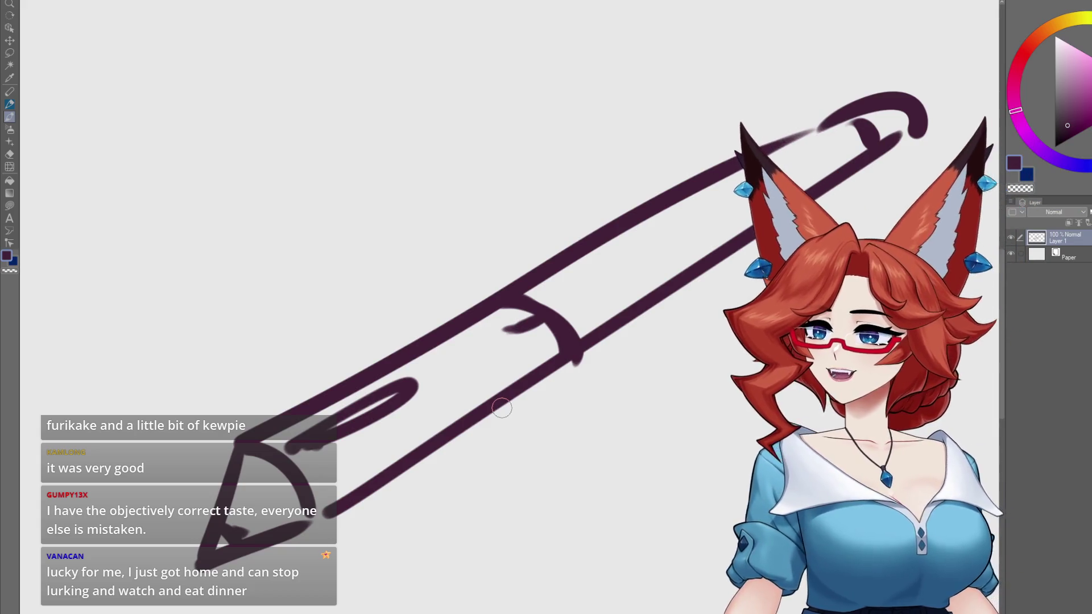
mouse_move(530, 309)
mouse_down()
mouse_move(512, 302)
mouse_move(504, 312)
mouse_move(527, 323)
mouse_move(543, 312)
mouse_up()
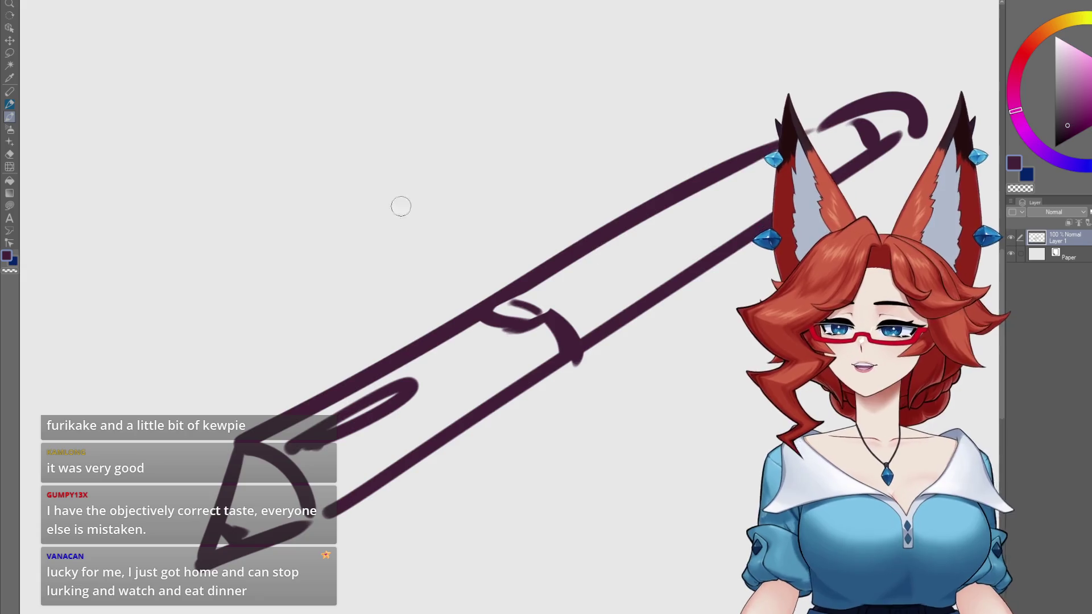
key(alt+Tab)
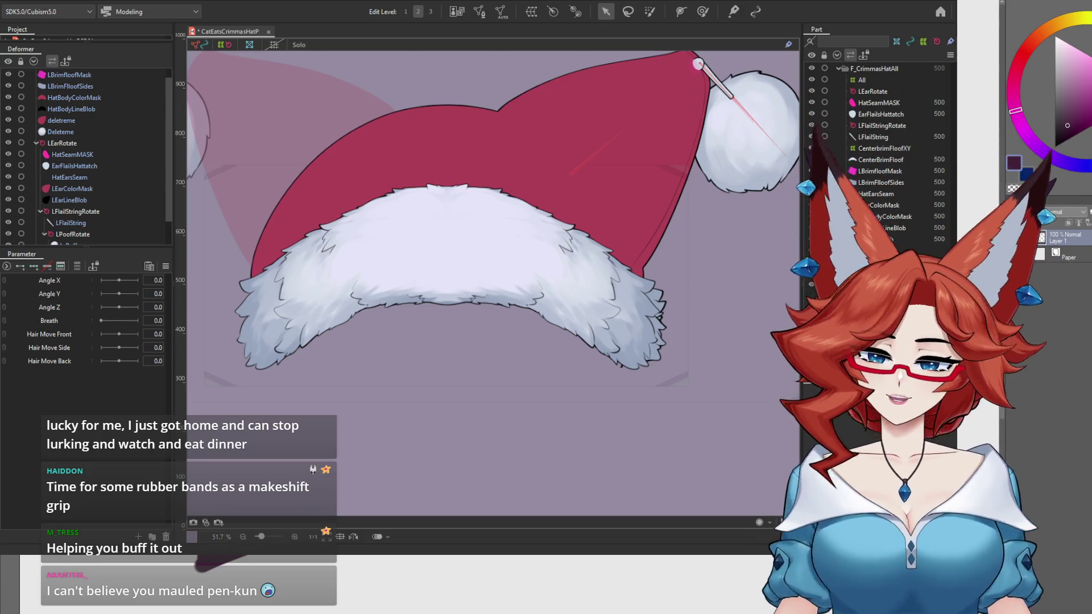
Delete the Angle Z parameter.
click(52, 282)
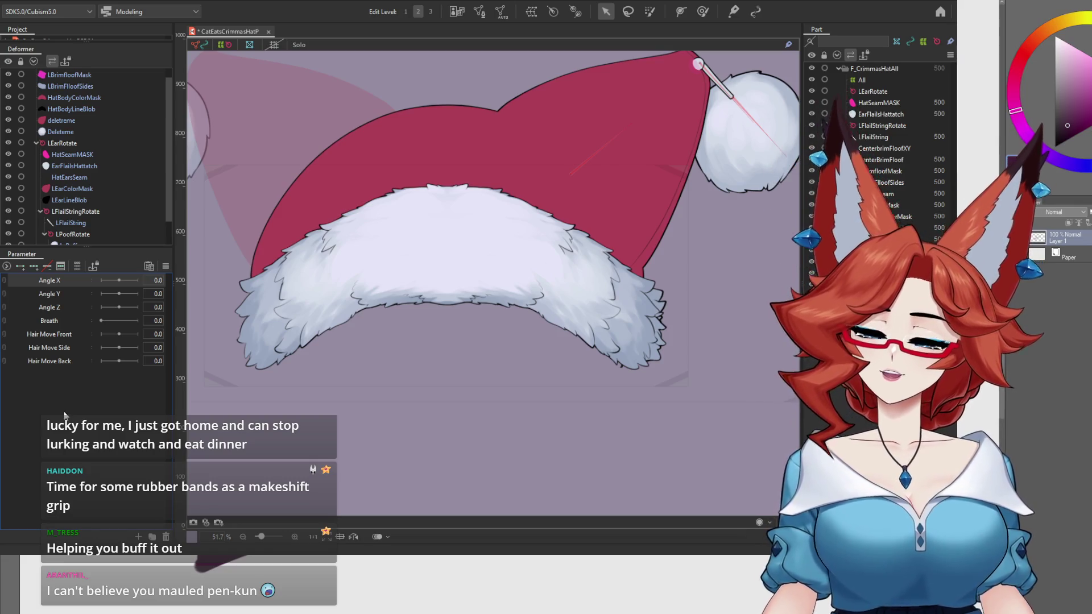
click(60, 306)
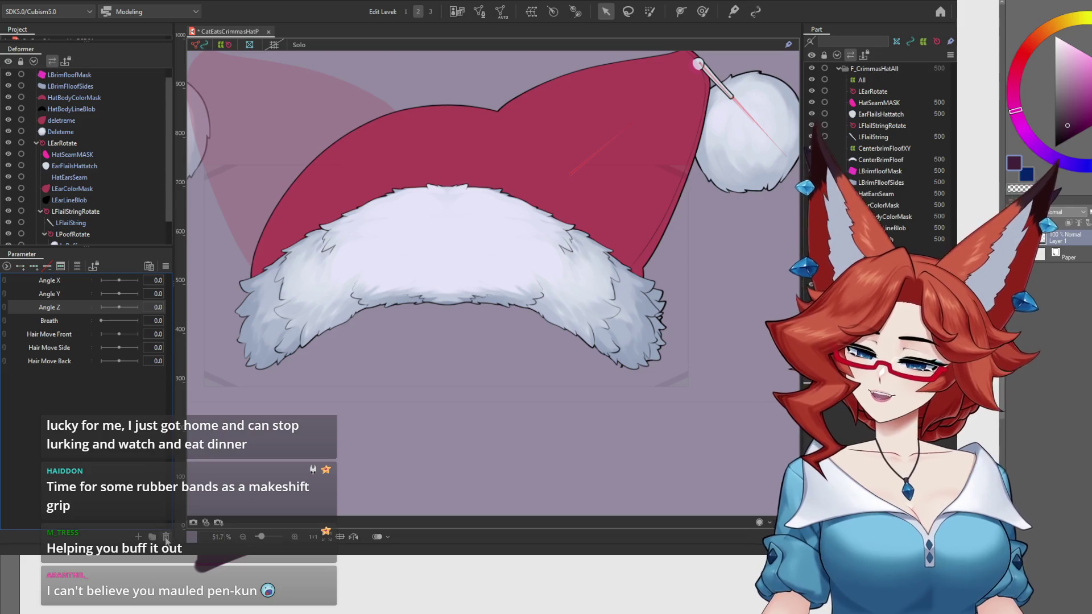
key(Delete)
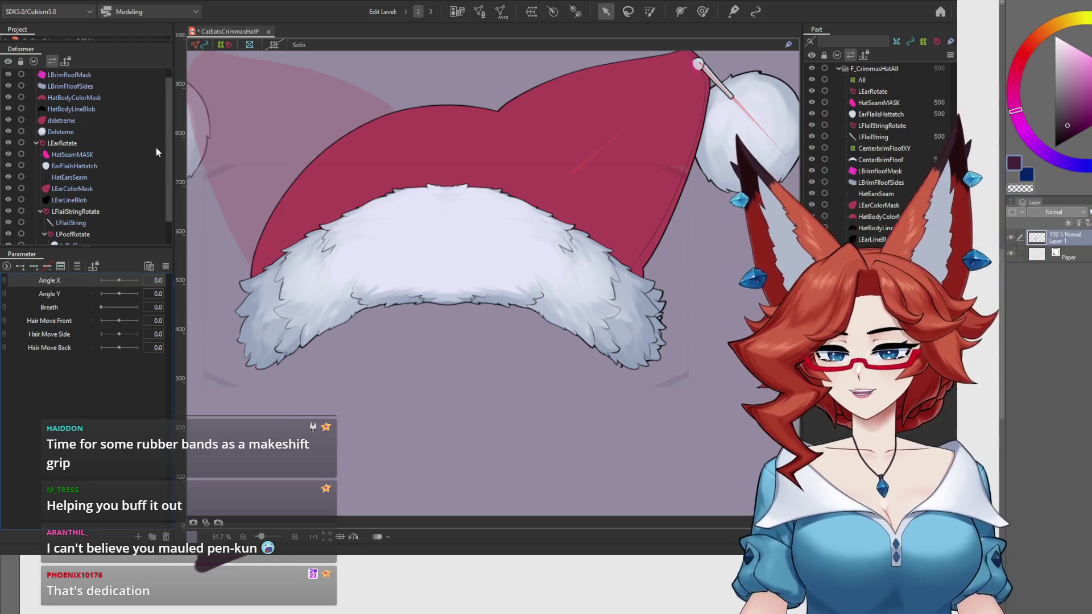
Collapse LEarRotate, select the CenterbrimFloofXY warp deformer, and add three keys to Angle X.
click(36, 143)
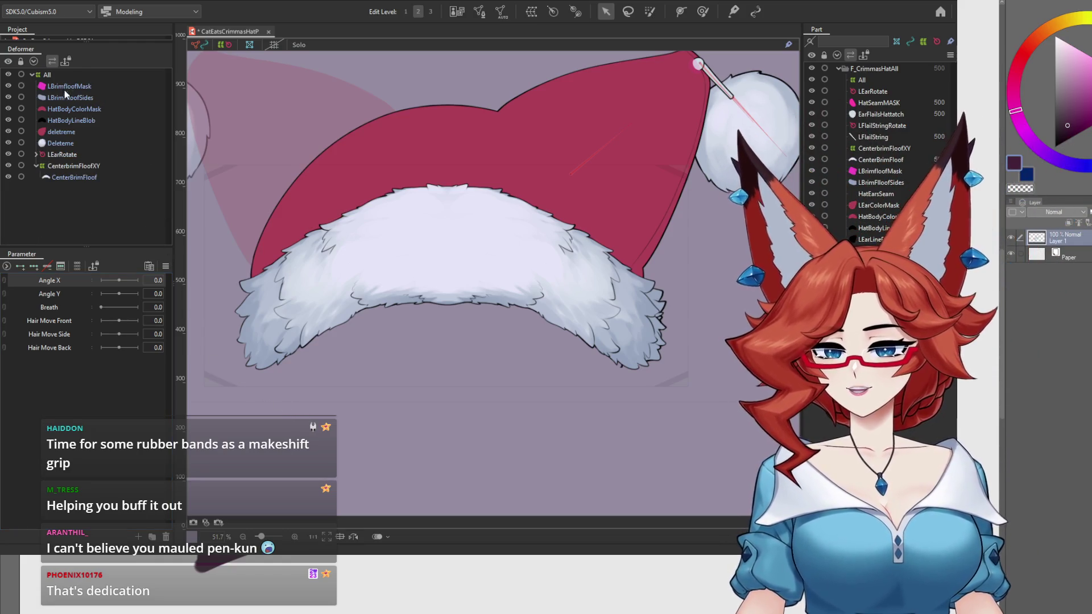
click(73, 165)
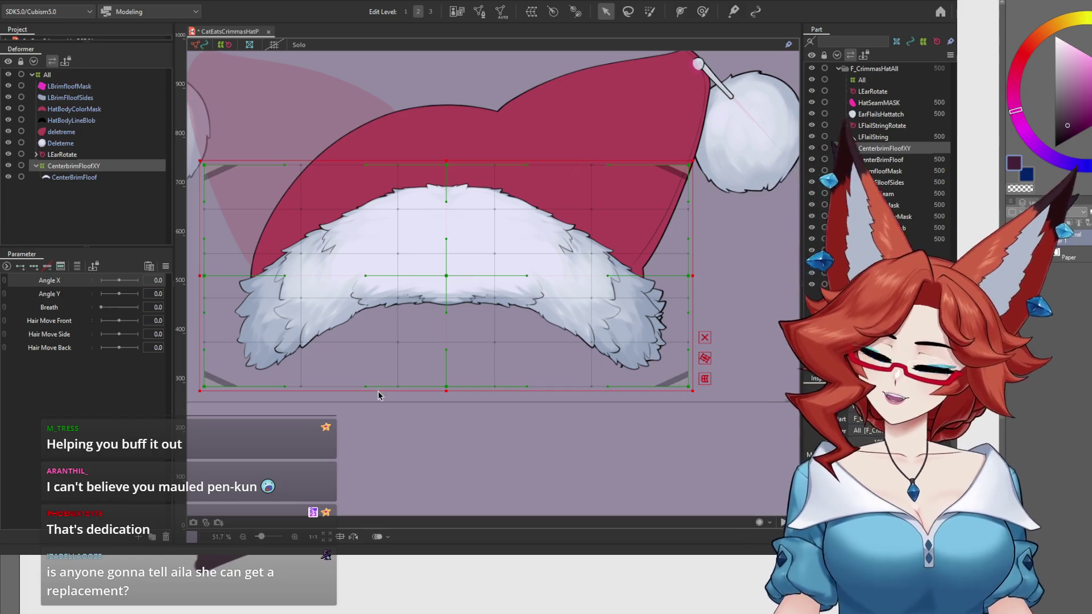
click(34, 265)
At Angle X -30, lasso the left block of brim grid points and squeeze it inward.
click(101, 281)
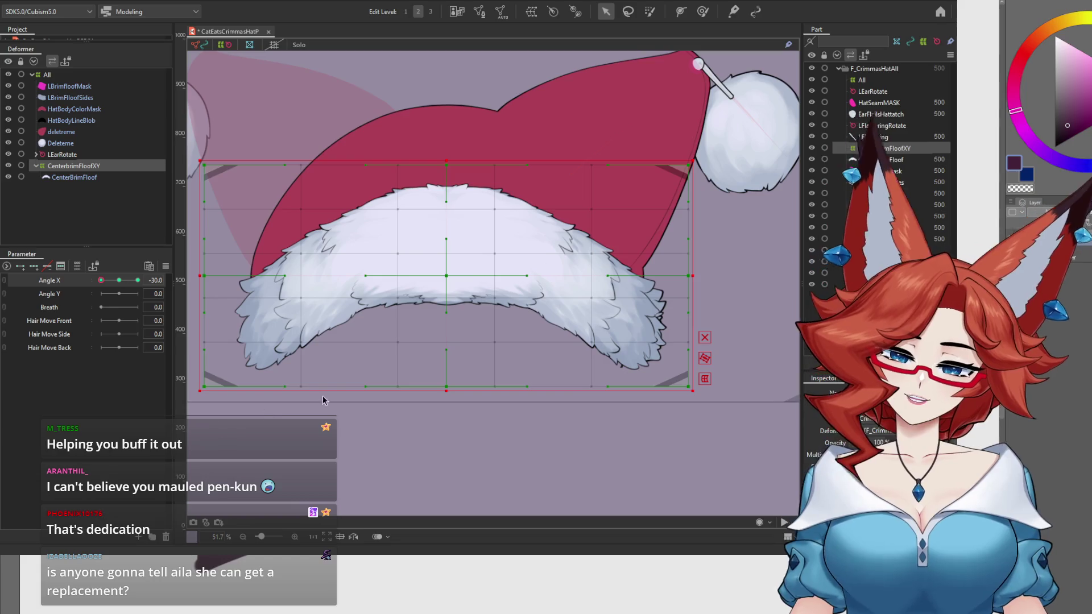
mouse_move(468, 386)
mouse_down()
mouse_move(534, 392)
mouse_move(468, 395)
mouse_up()
scroll(609, 450, down, 2)
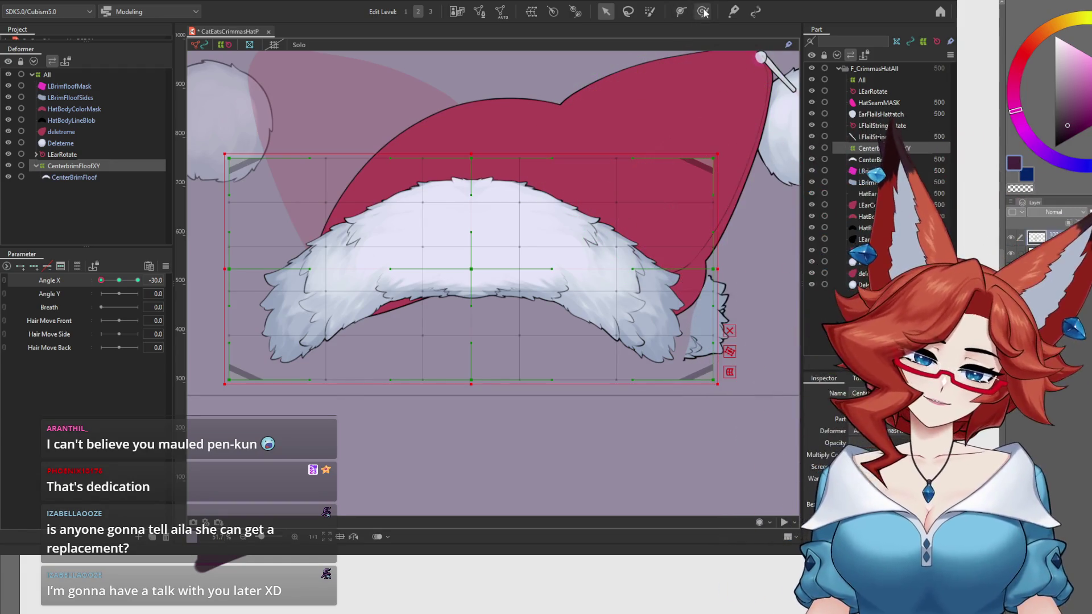
click(627, 12)
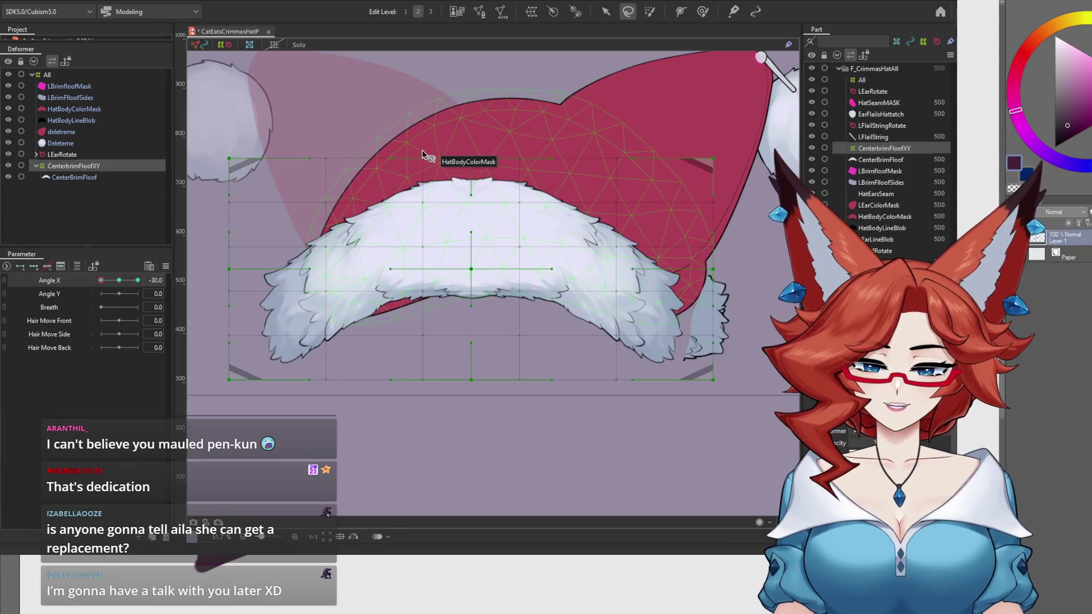
drag(423, 130, 443, 204)
mouse_move(282, 481)
mouse_down()
mouse_move(244, 68)
mouse_move(423, 131)
mouse_up()
key(v)
drag(221, 273, 253, 283)
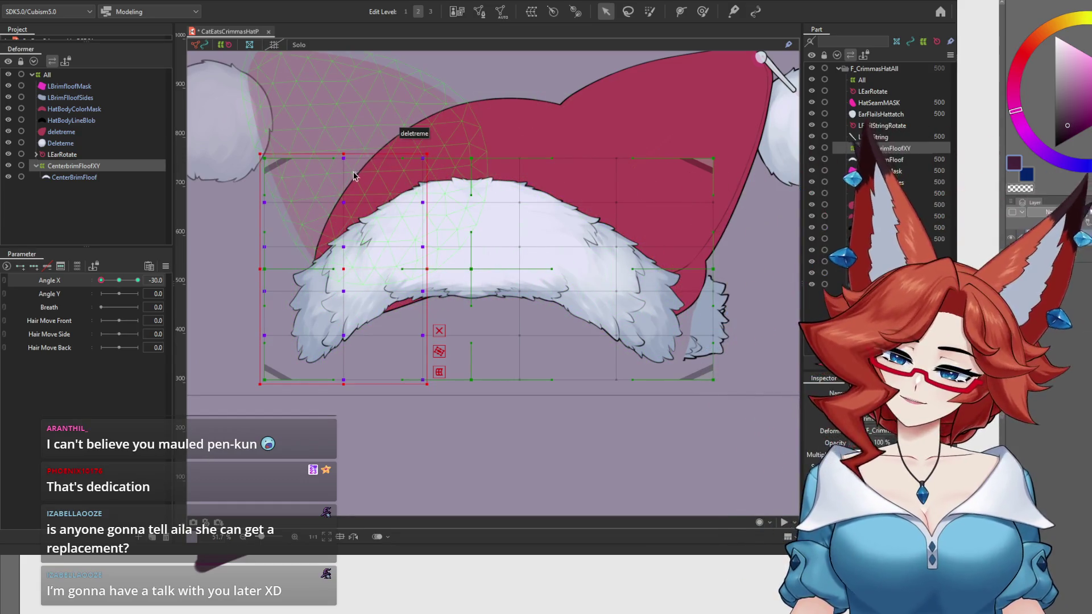
drag(353, 174, 349, 171)
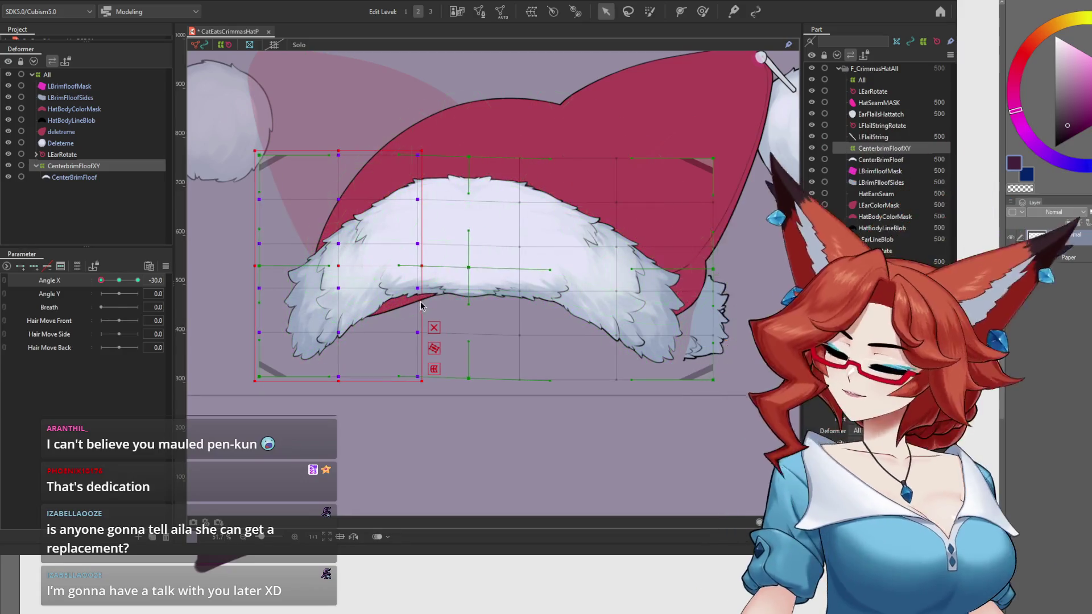
key(ctrl+z)
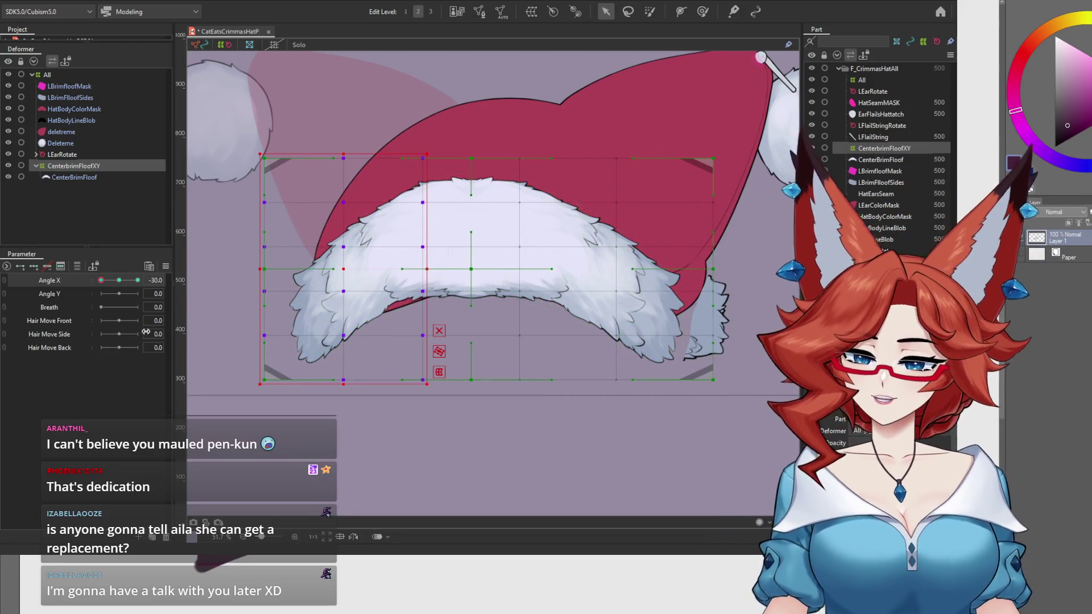
Try a soft falloff selection over the left grid columns, then clear it.
click(80, 168)
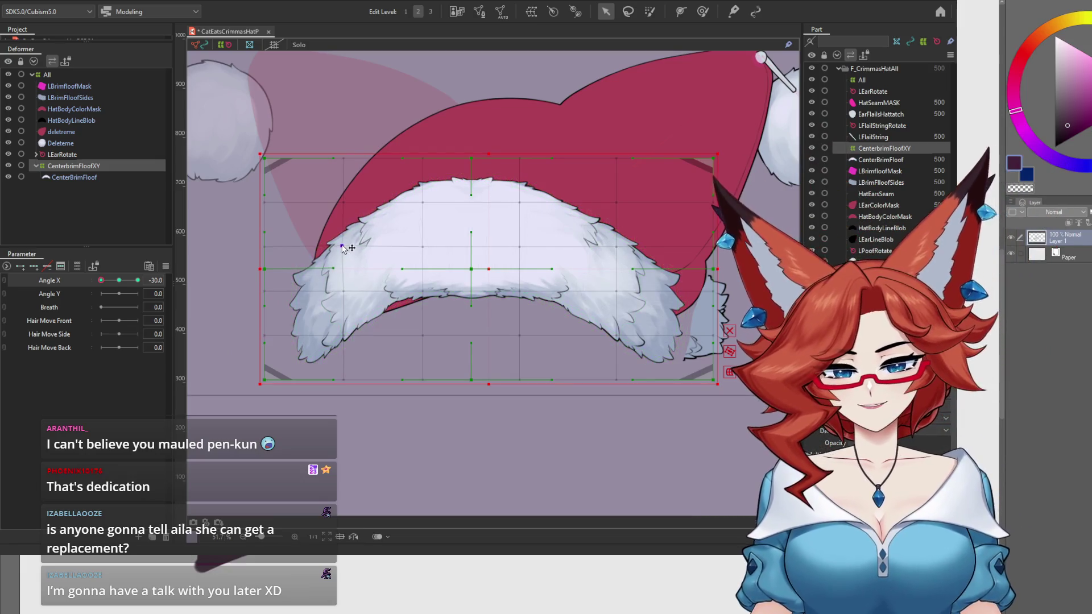
click(344, 241)
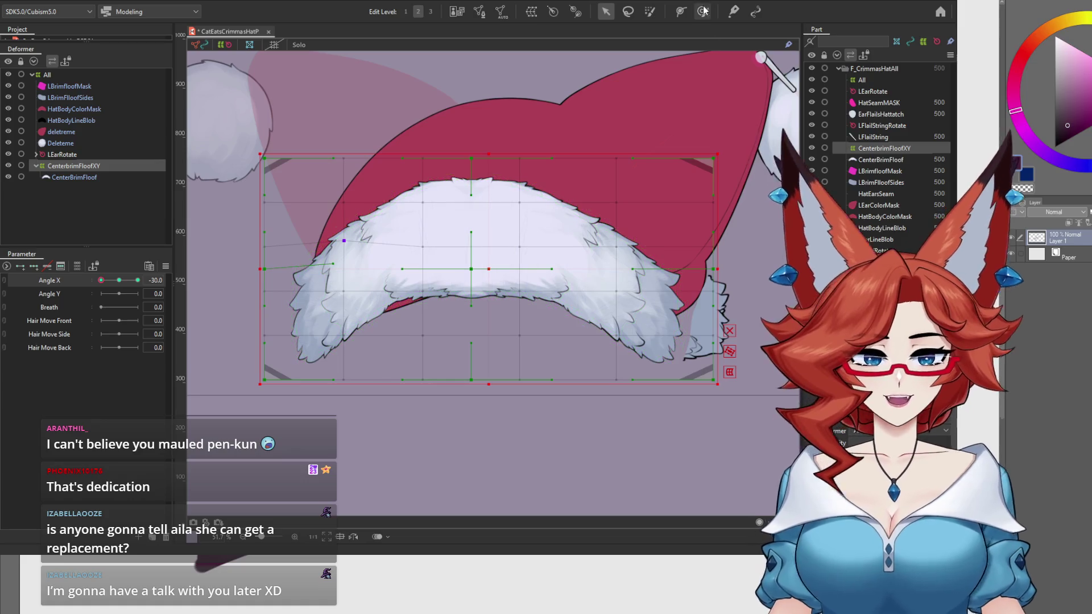
click(703, 12)
click(395, 276)
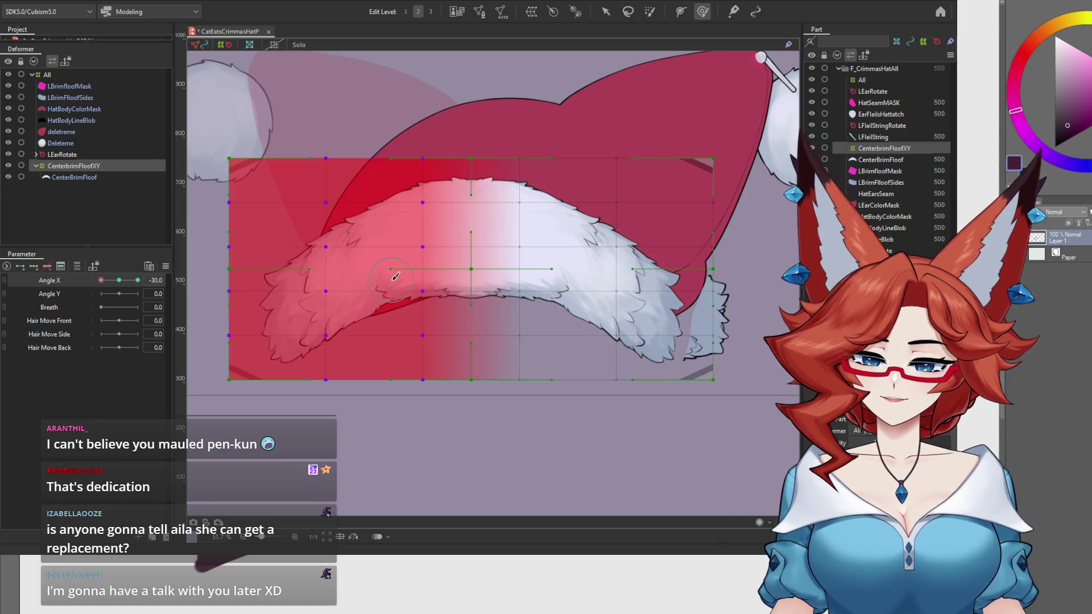
click(83, 166)
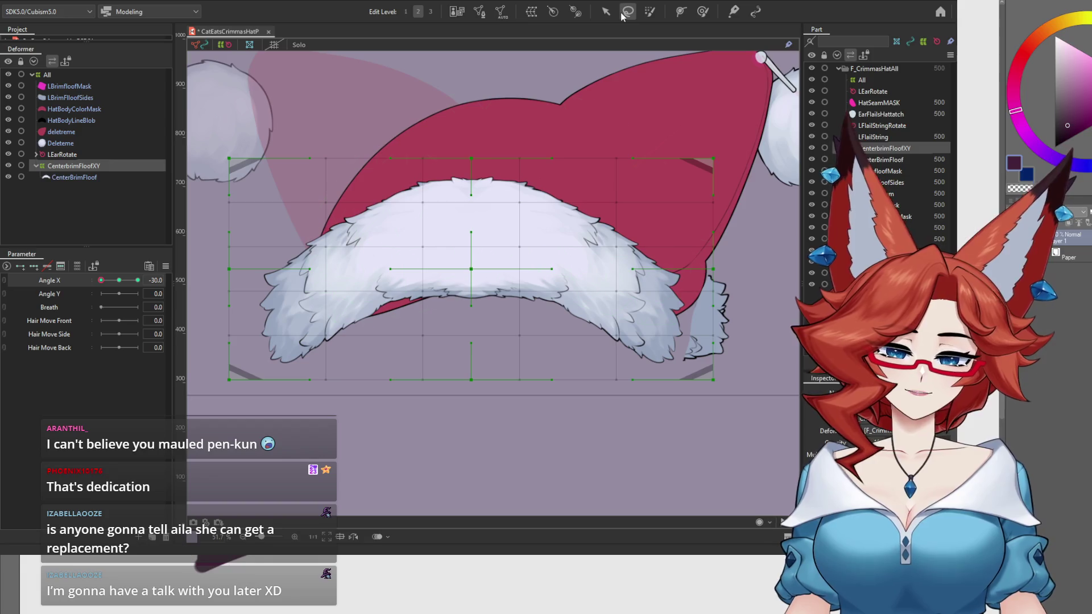
Re-lasso the left grid columns and squeeze them toward the centre.
click(628, 11)
mouse_move(431, 126)
mouse_down()
mouse_move(419, 452)
mouse_move(202, 284)
mouse_move(383, 92)
mouse_up()
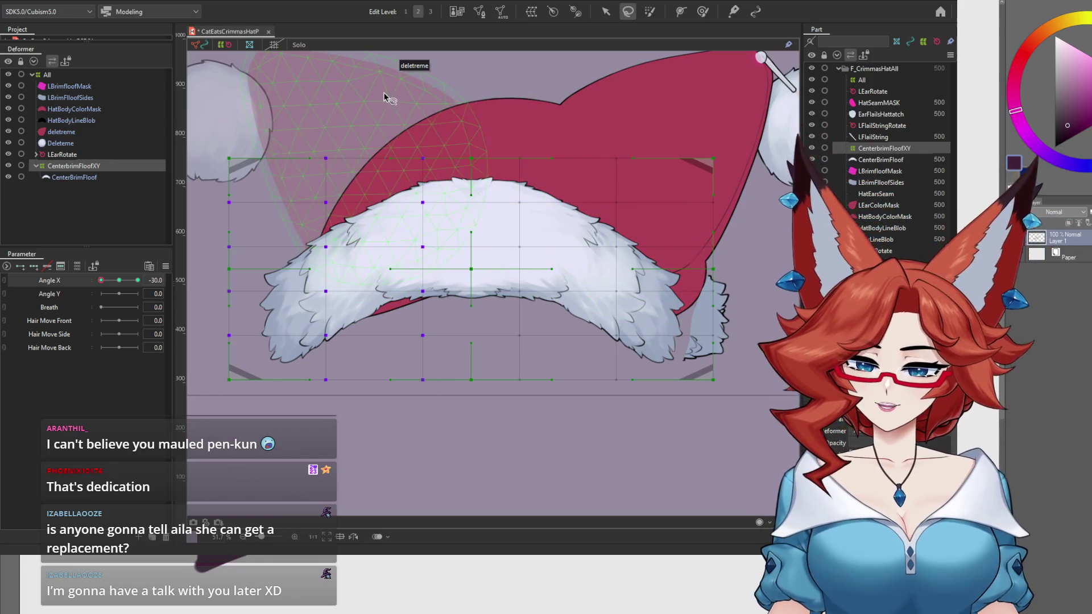
key(v)
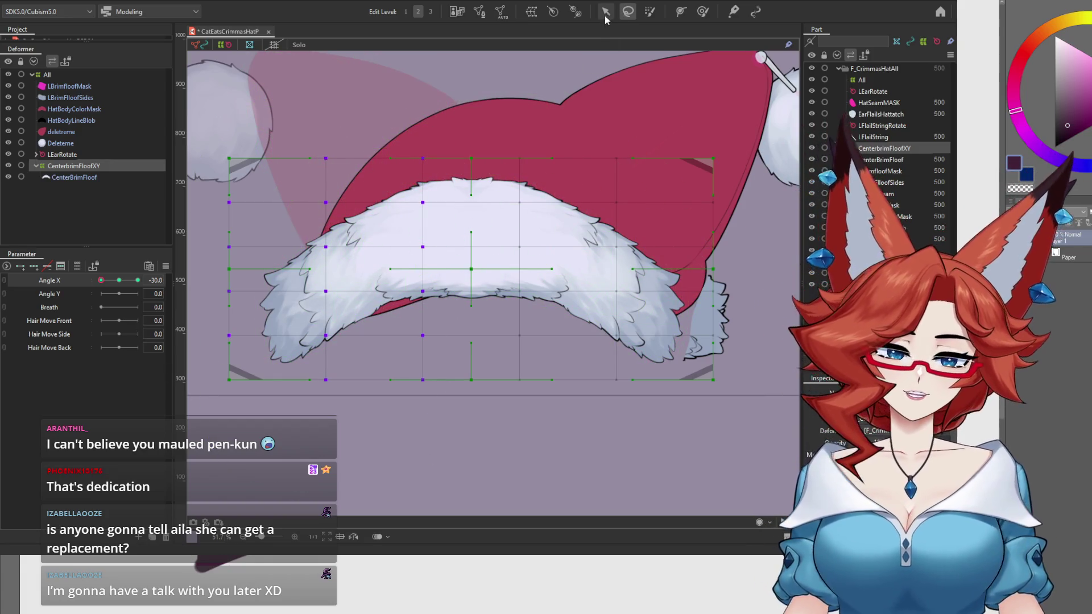
mouse_move(223, 270)
mouse_down()
mouse_move(242, 273)
mouse_move(245, 289)
mouse_move(224, 336)
mouse_up()
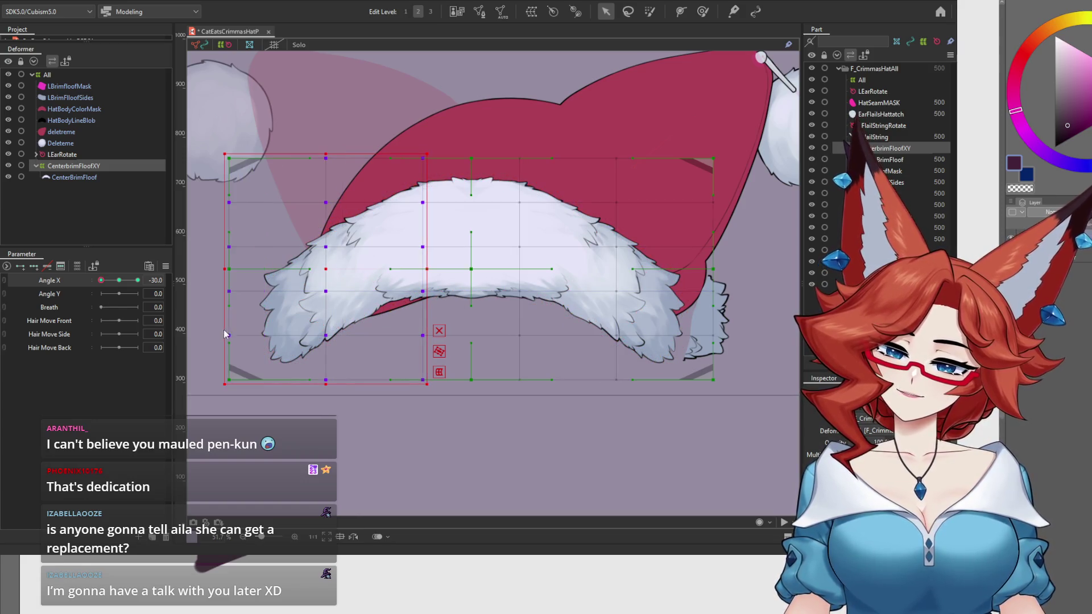
drag(224, 270, 257, 303)
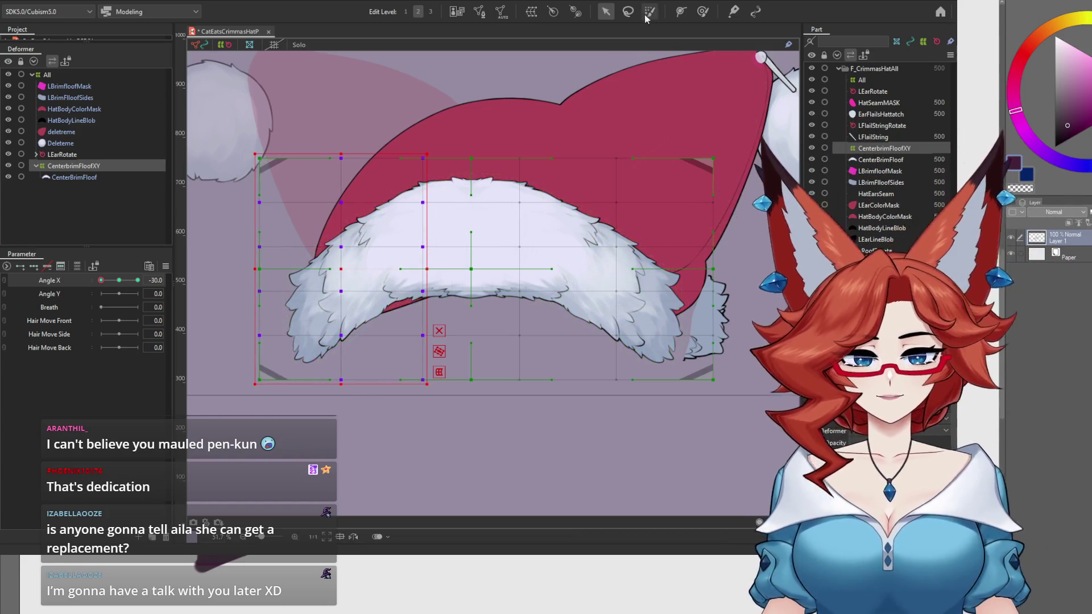
Shift a column of grid points left of the brim slightly left and preview the Angle X motion.
click(628, 11)
mouse_move(316, 195)
mouse_down()
mouse_move(382, 166)
mouse_move(364, 150)
mouse_up()
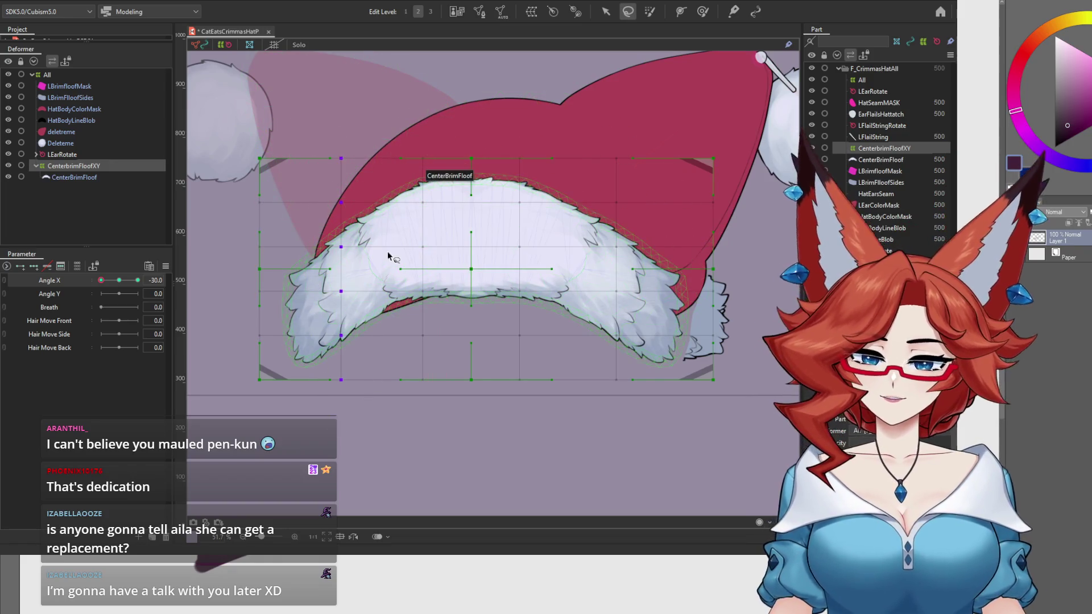
click(605, 11)
drag(340, 269, 327, 273)
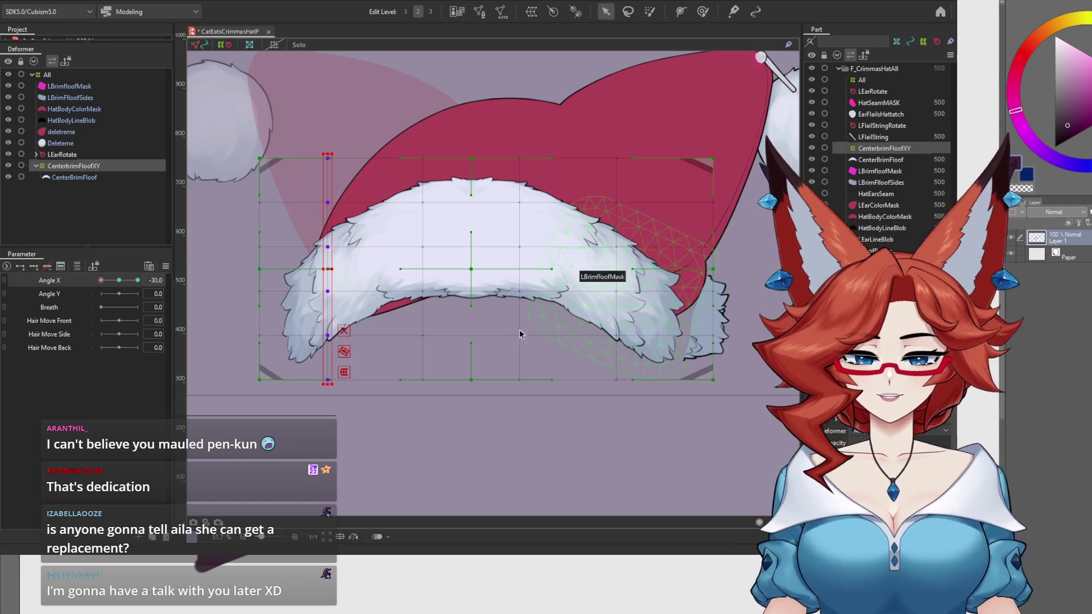
mouse_move(100, 280)
mouse_down()
mouse_move(119, 282)
mouse_move(87, 281)
mouse_up()
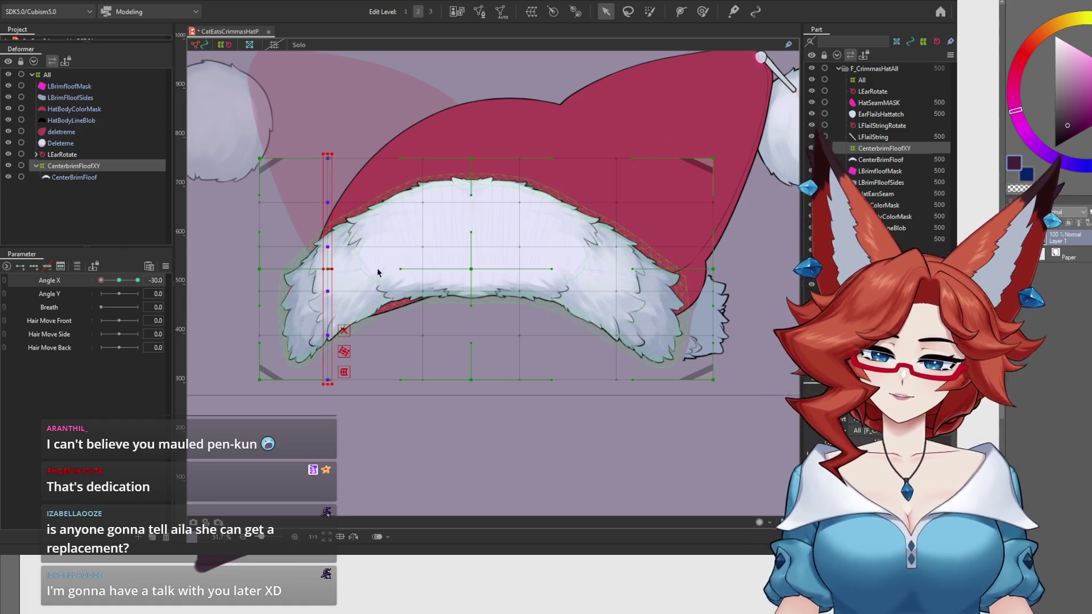
Move the whole brim fluff deformer left, shift its left points back right, and reset Angle X to 0.
key(ctrl+a)
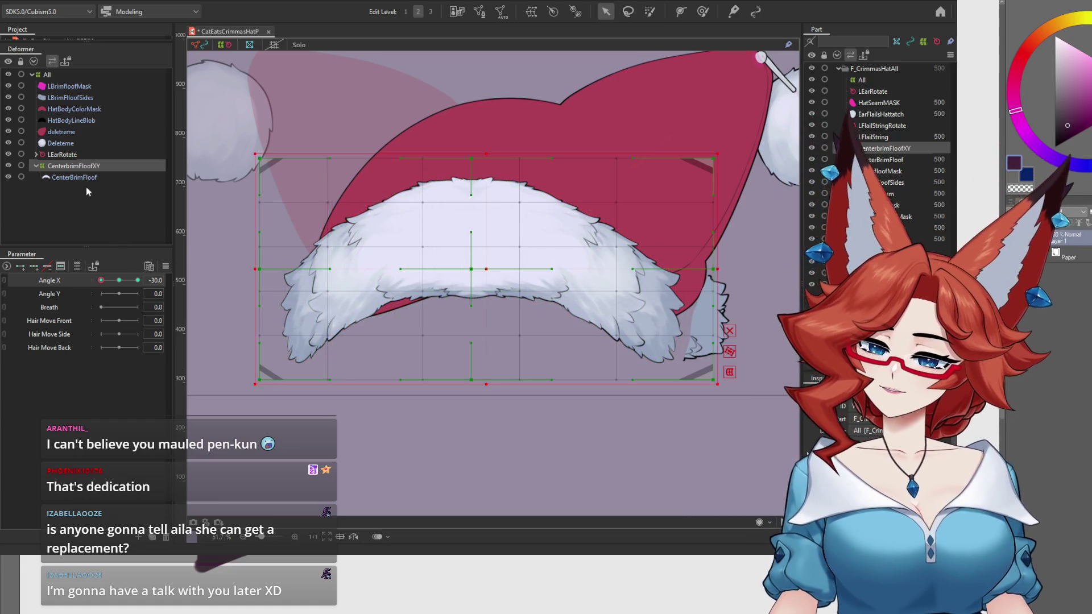
drag(487, 271, 462, 270)
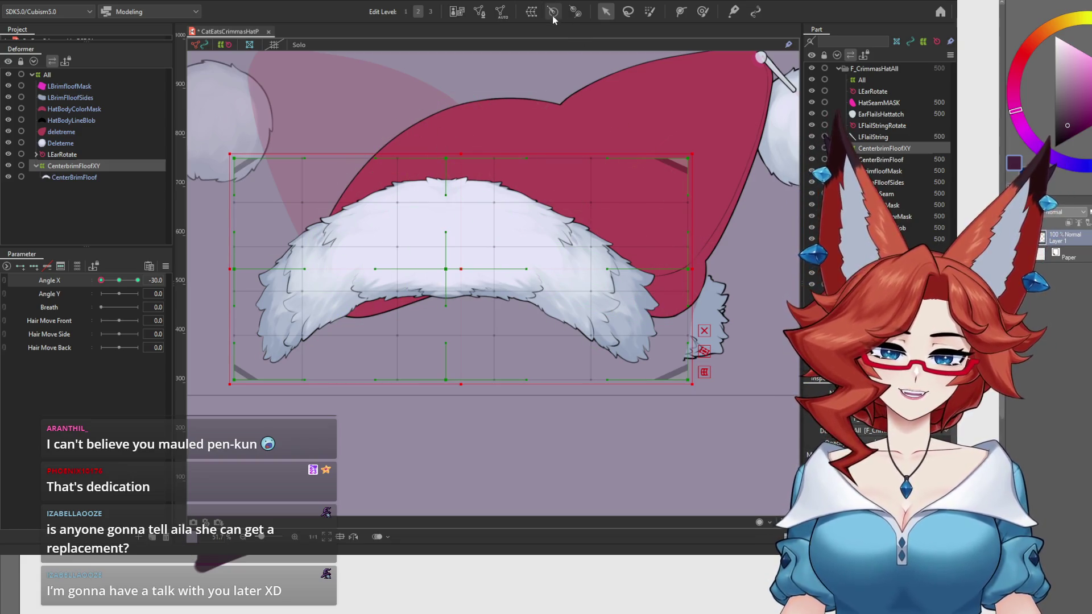
click(628, 11)
mouse_move(352, 170)
mouse_down()
mouse_move(319, 375)
mouse_move(222, 239)
mouse_move(239, 347)
mouse_up()
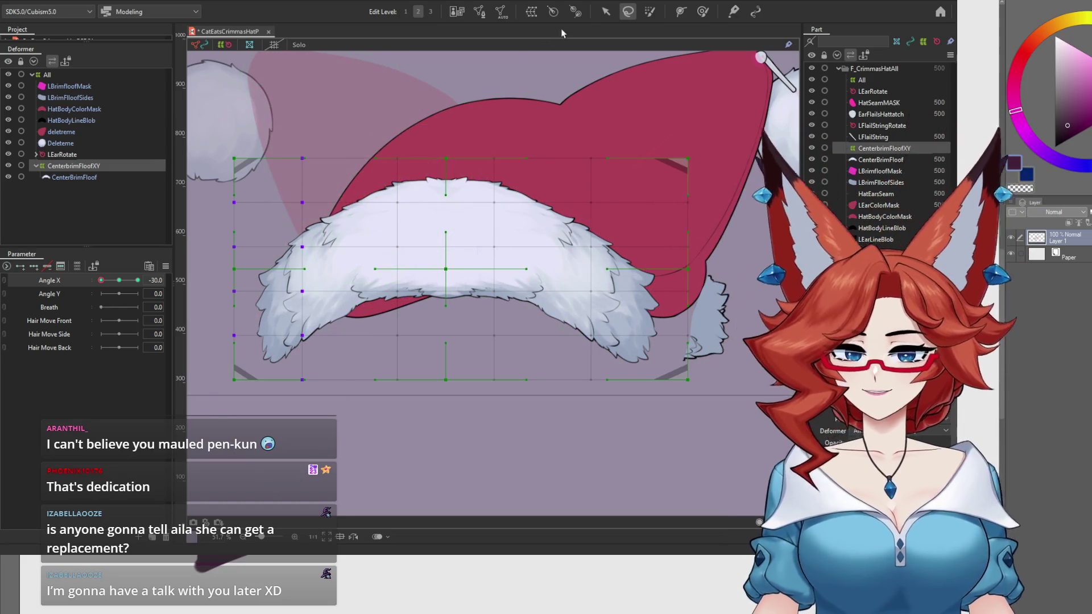
click(605, 11)
drag(274, 305, 298, 304)
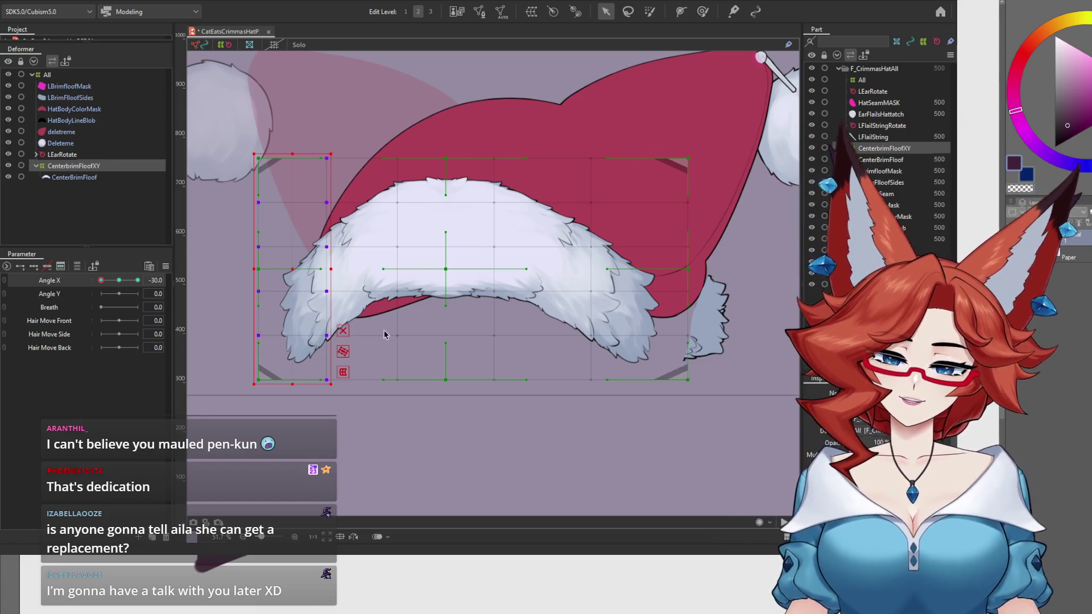
click(118, 281)
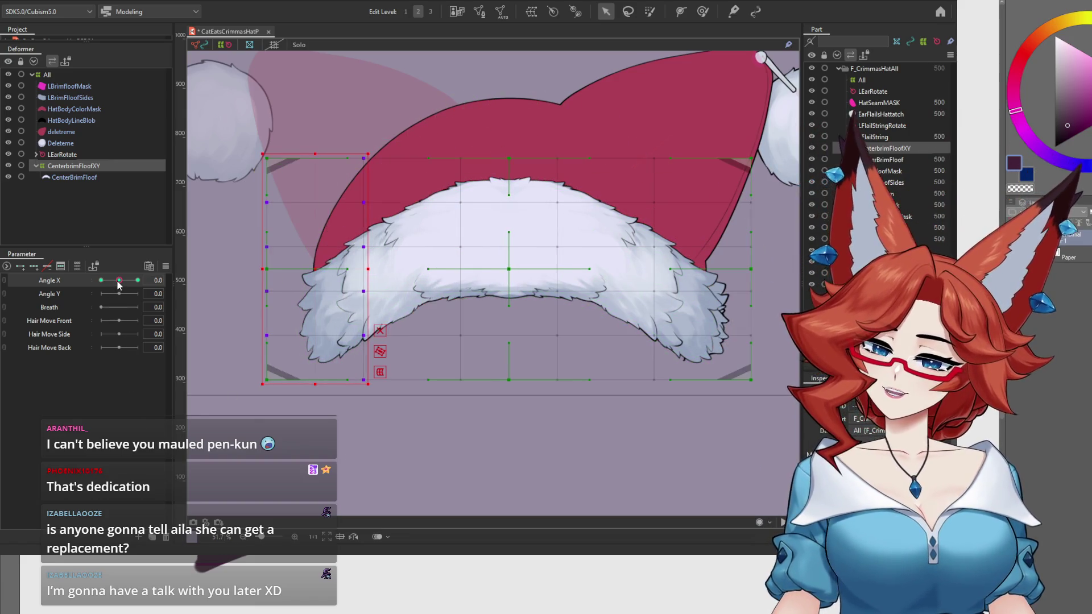
Back at Angle X -30, shift the second and left grid columns slightly right.
click(89, 167)
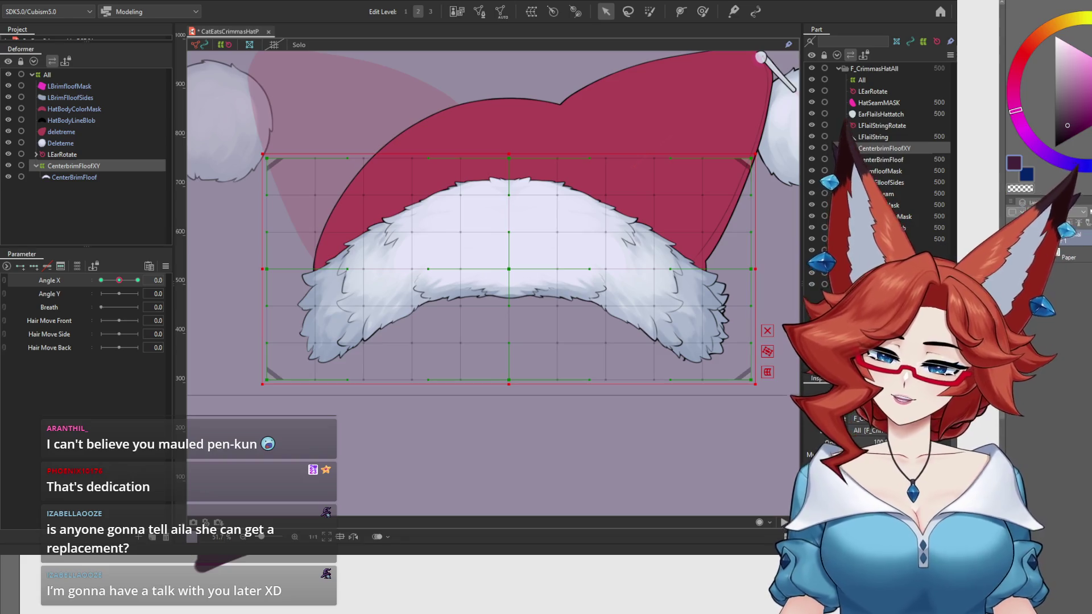
click(100, 280)
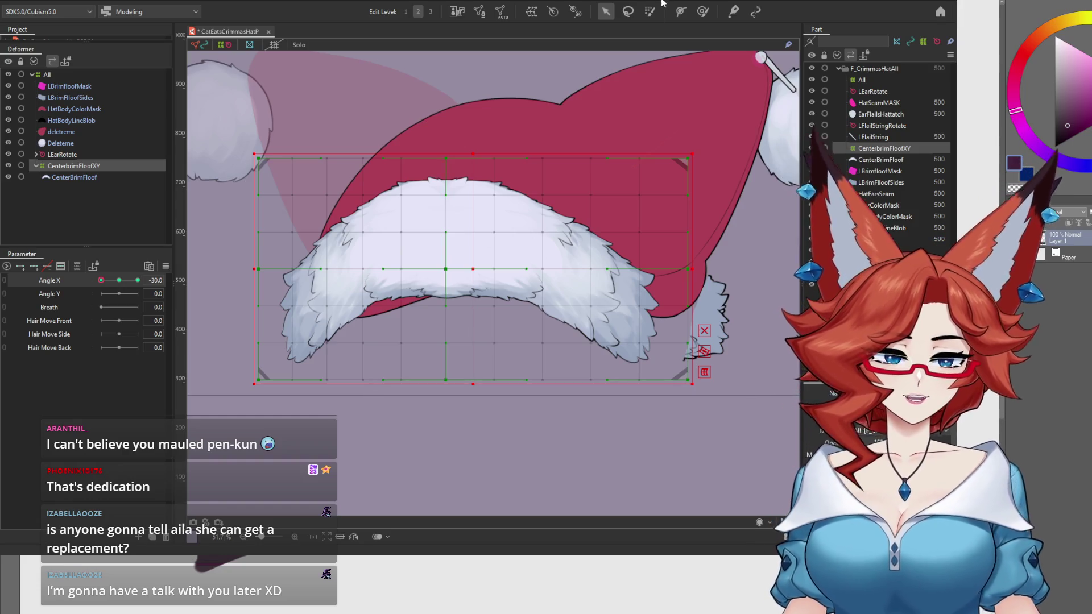
key(l)
mouse_move(246, 165)
mouse_down()
mouse_move(304, 141)
mouse_move(316, 341)
mouse_move(237, 182)
mouse_up()
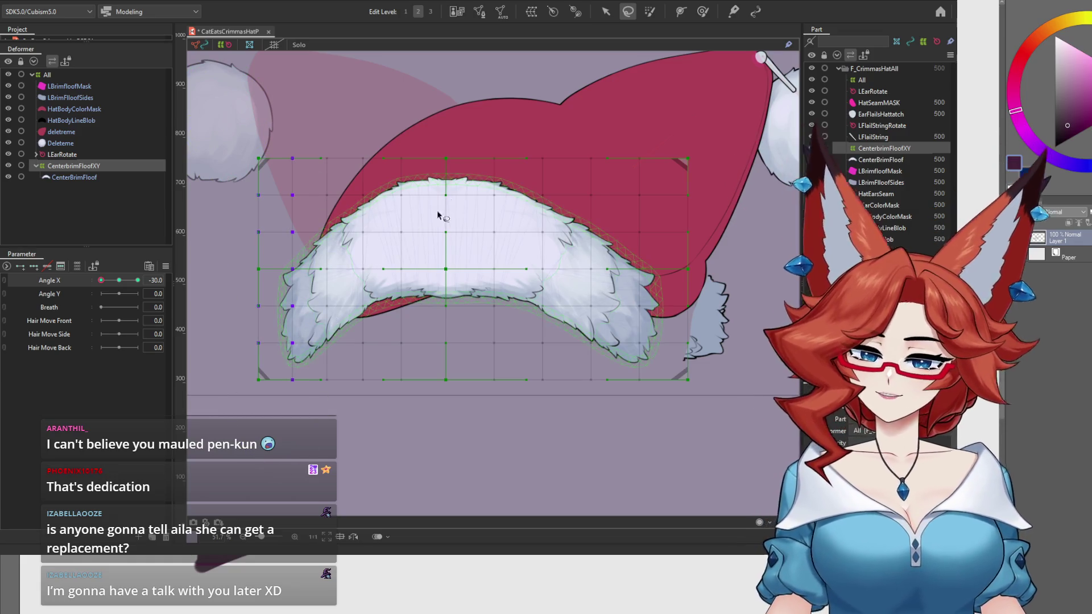
key(v)
drag(277, 269, 288, 269)
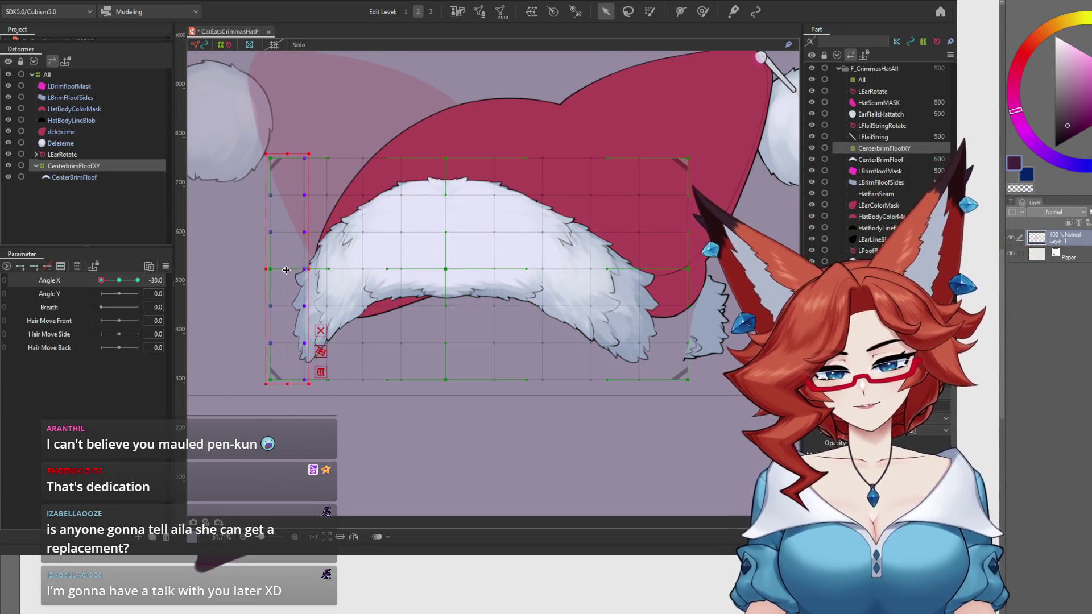
click(627, 12)
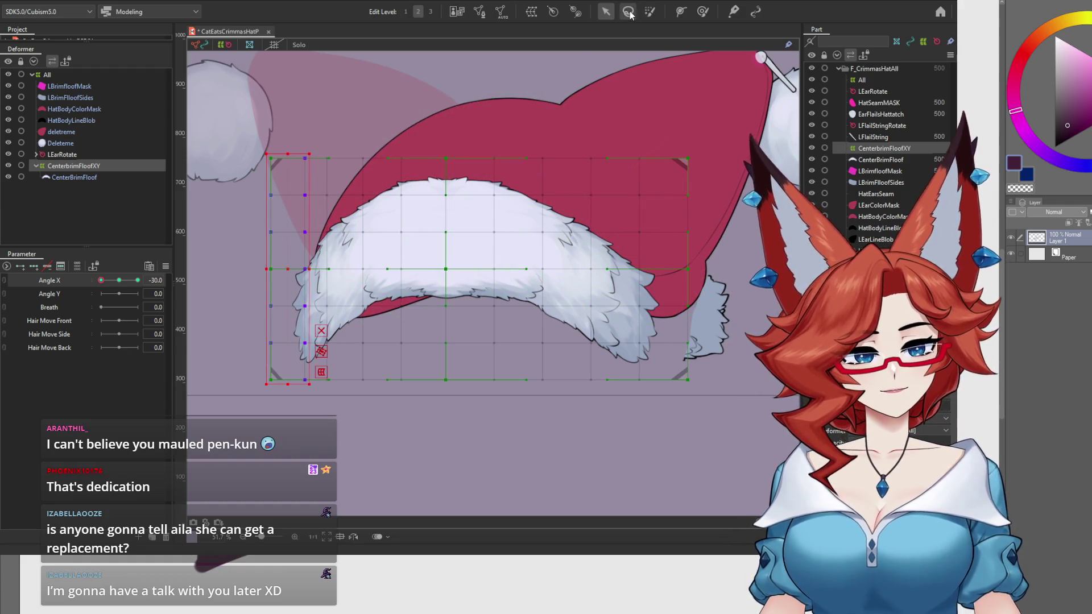
mouse_move(365, 109)
mouse_down()
mouse_move(389, 346)
mouse_move(214, 311)
mouse_move(341, 111)
mouse_up()
key(v)
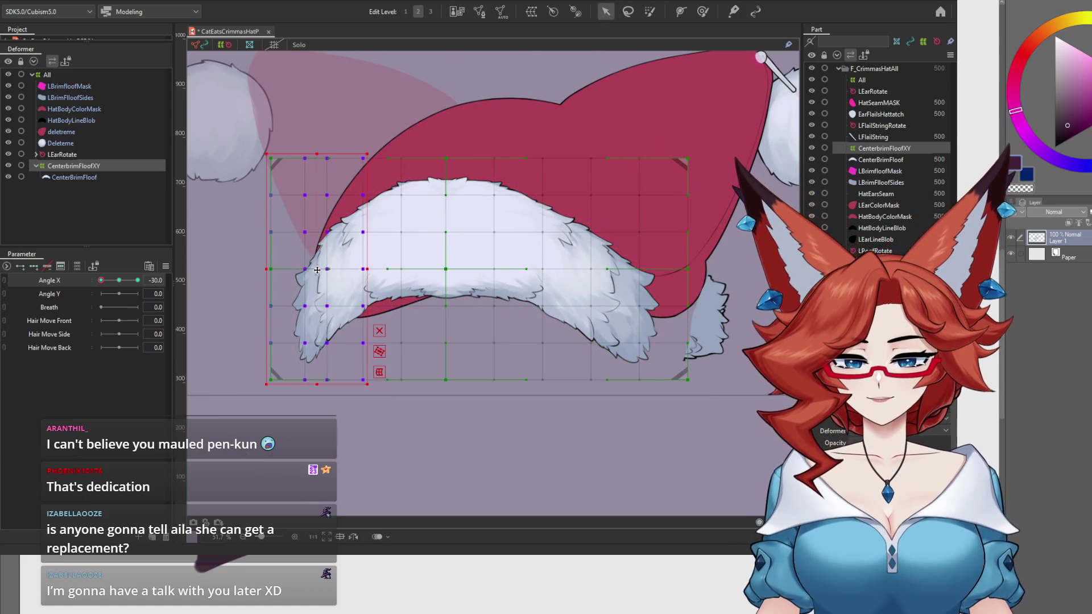
drag(317, 269, 323, 269)
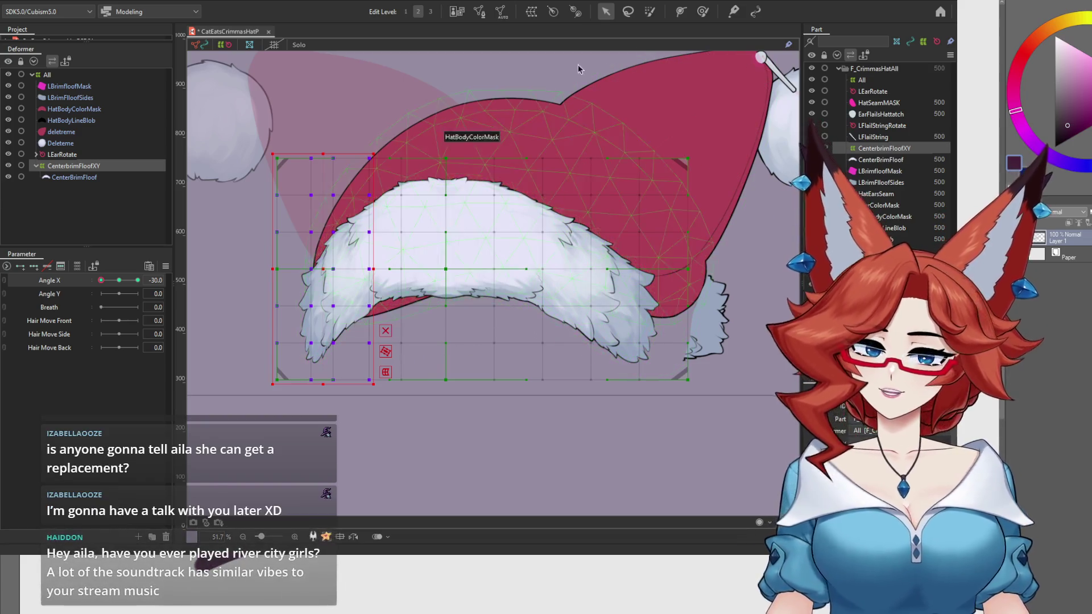
Shift the right half of the grid points slightly right and select a right-side column.
click(628, 13)
mouse_move(750, 316)
mouse_down()
mouse_move(523, 458)
mouse_move(505, 330)
mouse_up()
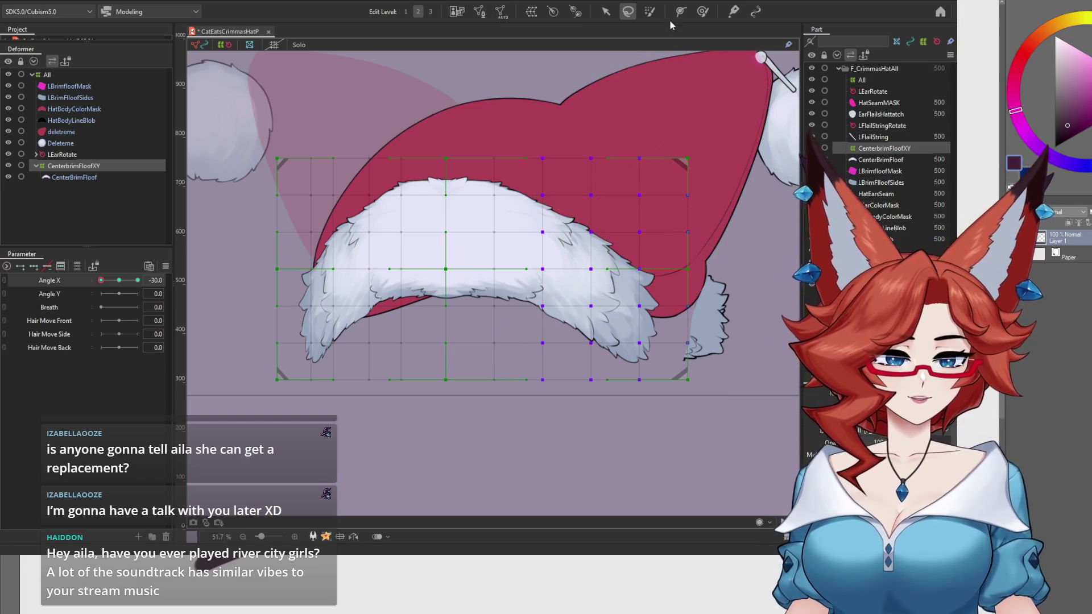
click(606, 11)
drag(618, 271, 625, 271)
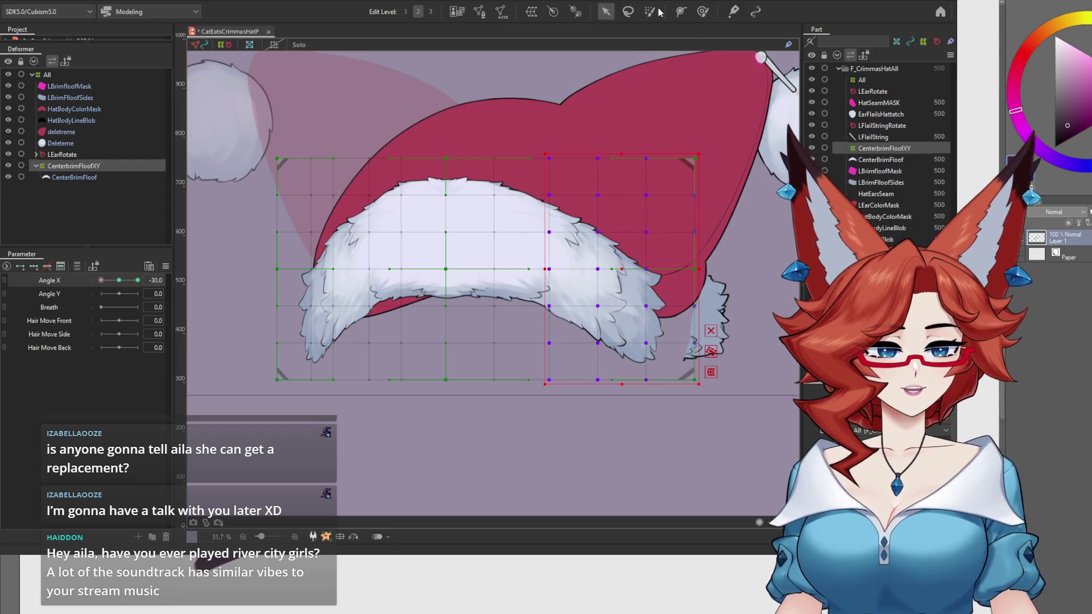
click(625, 12)
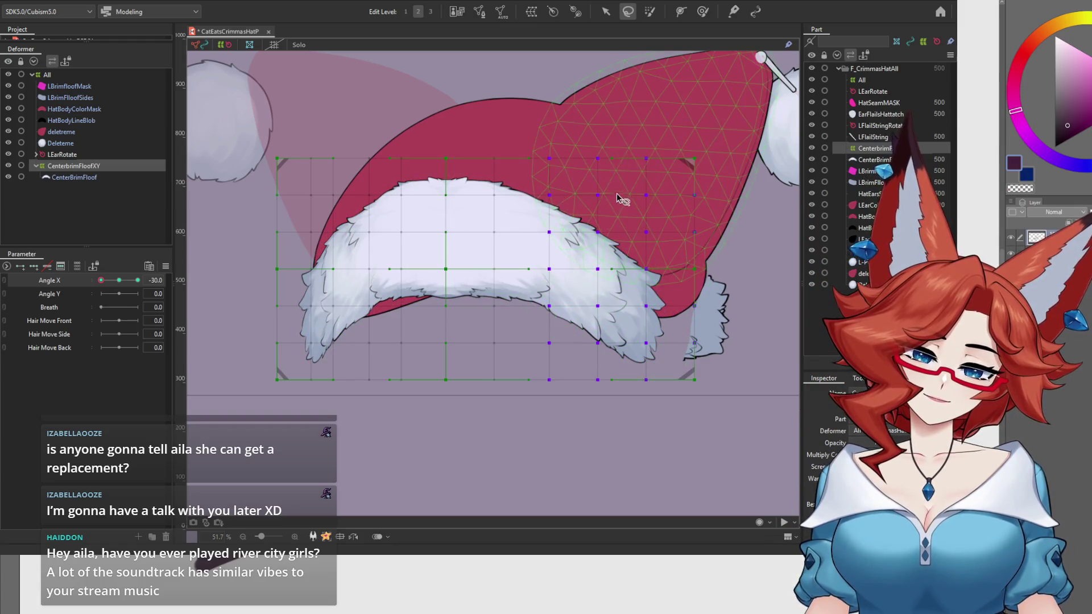
mouse_move(654, 63)
mouse_down()
mouse_move(686, 437)
mouse_move(645, 71)
mouse_up()
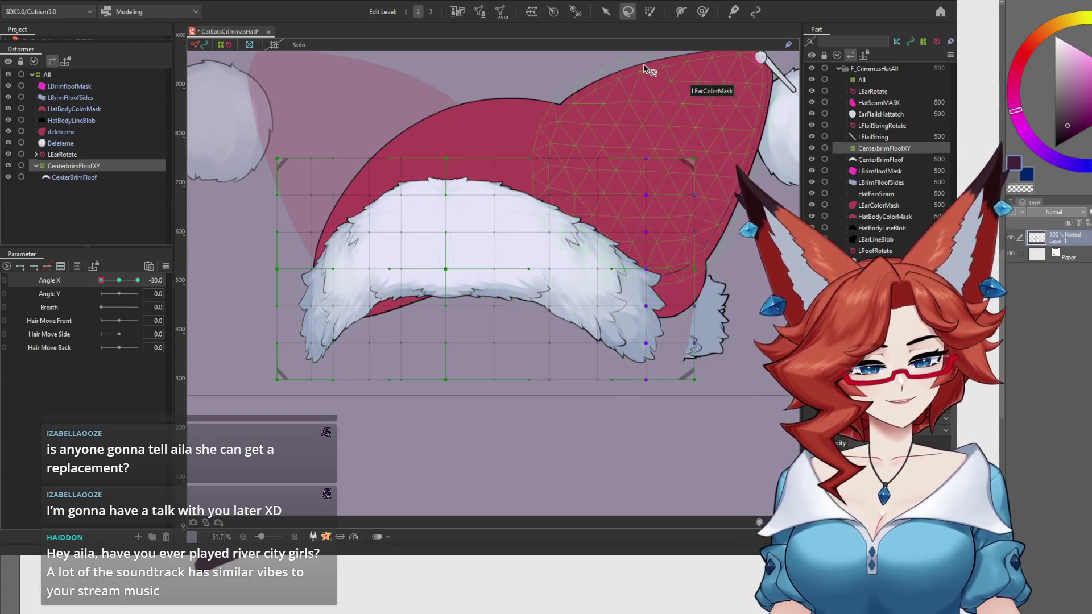
click(607, 12)
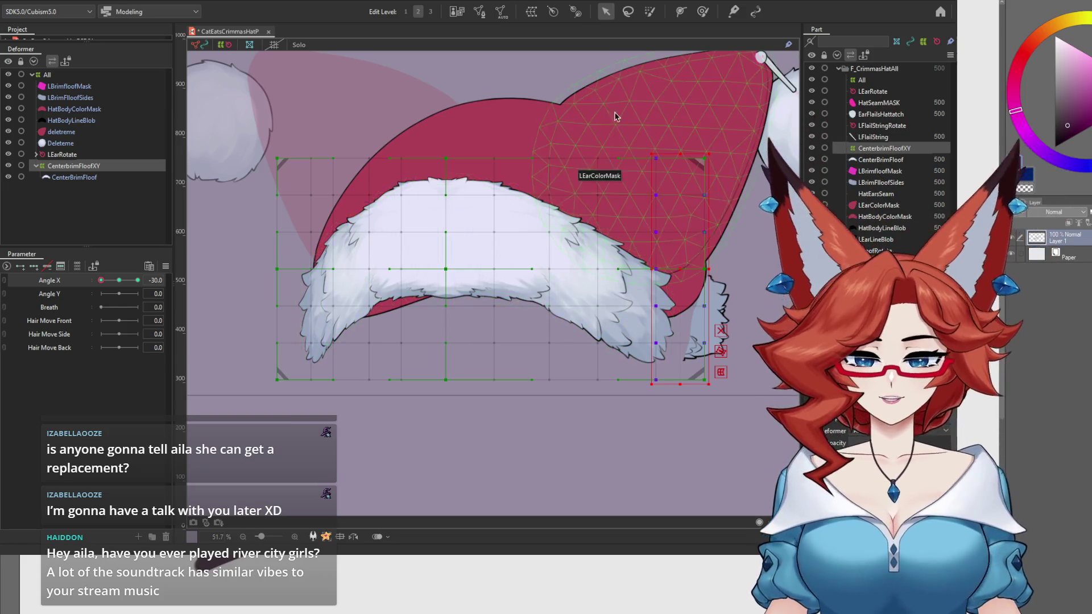
click(681, 13)
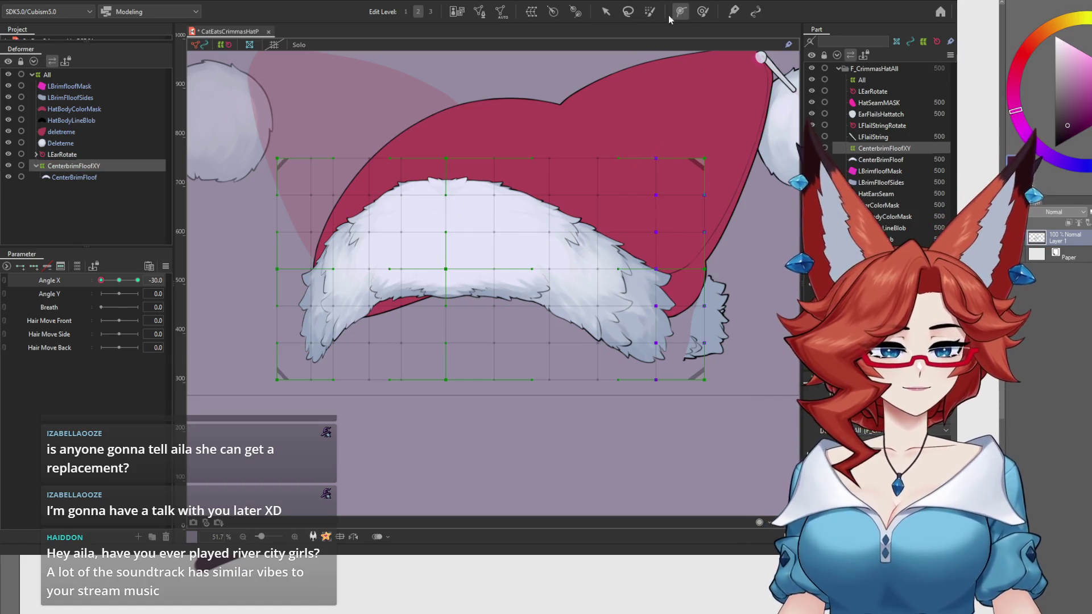
With the Deform Brush, push the fluff's left side up and leftward.
click(702, 12)
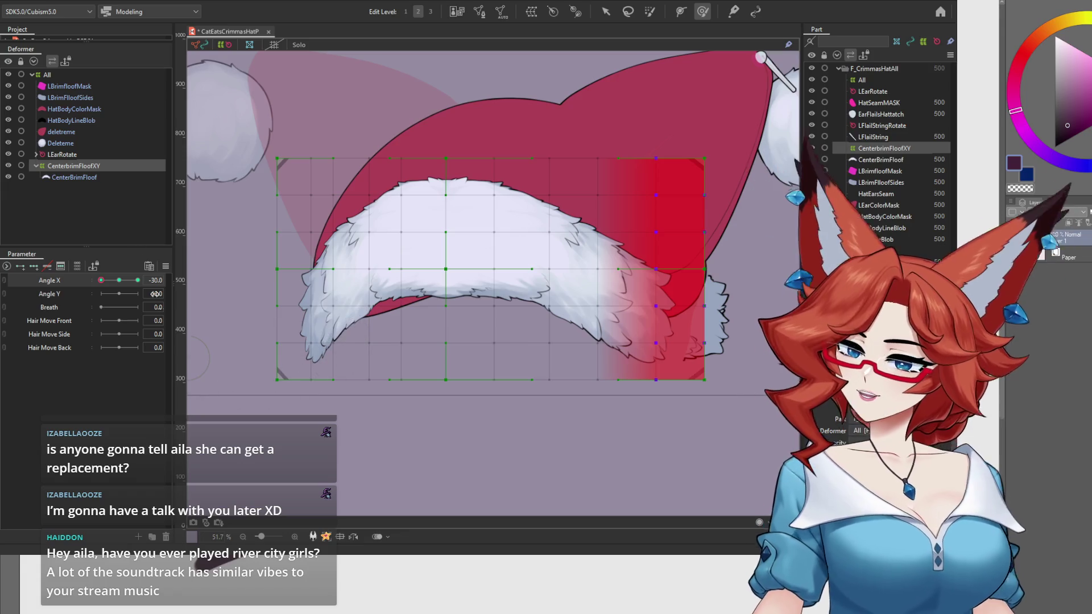
click(86, 166)
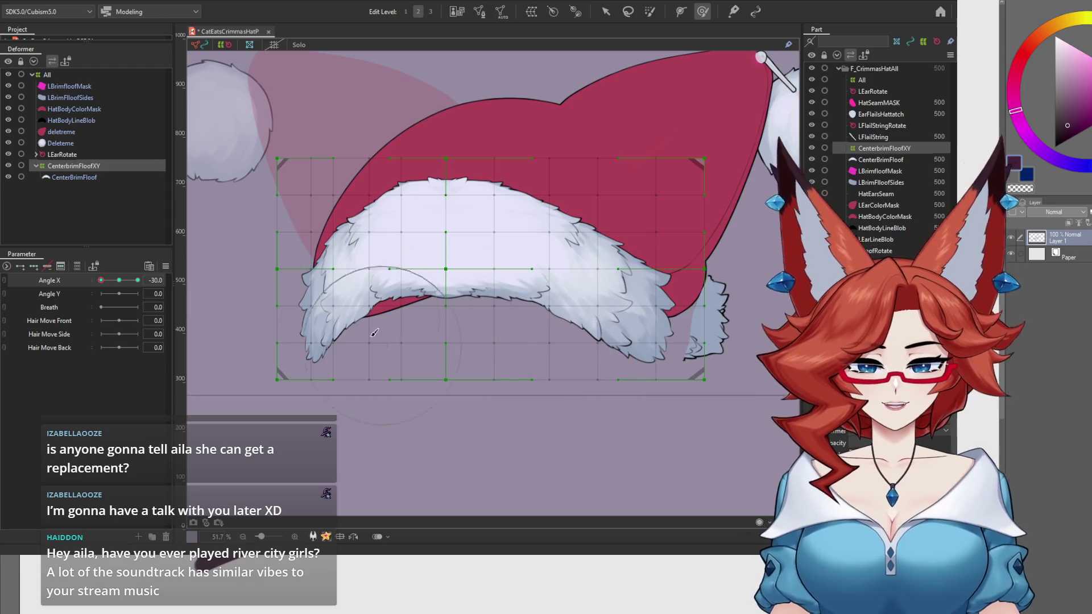
drag(343, 222, 335, 208)
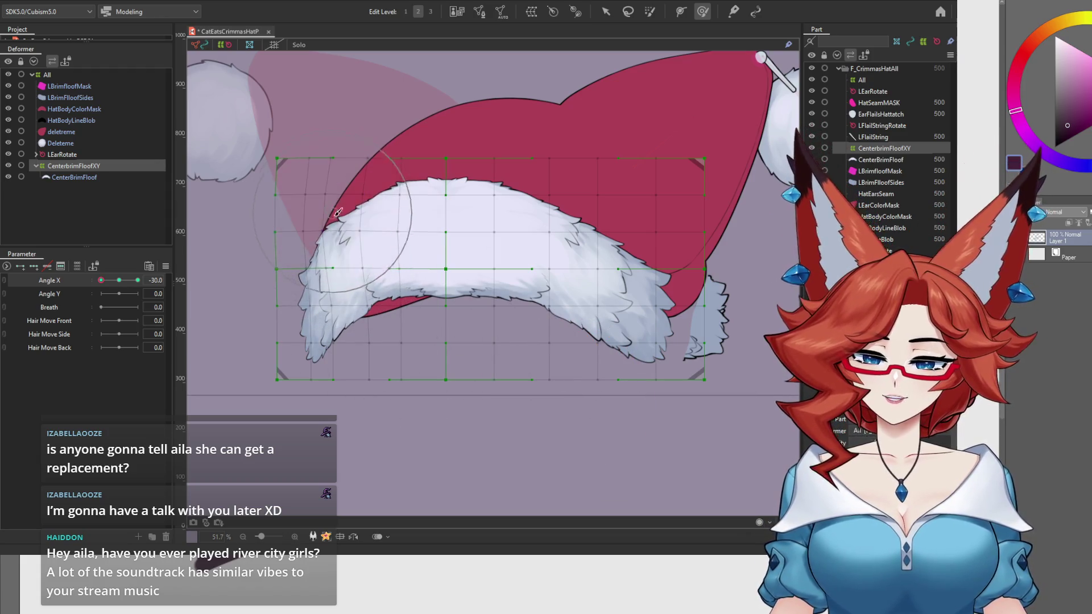
mouse_move(342, 304)
mouse_down()
mouse_move(419, 176)
mouse_move(372, 234)
mouse_up()
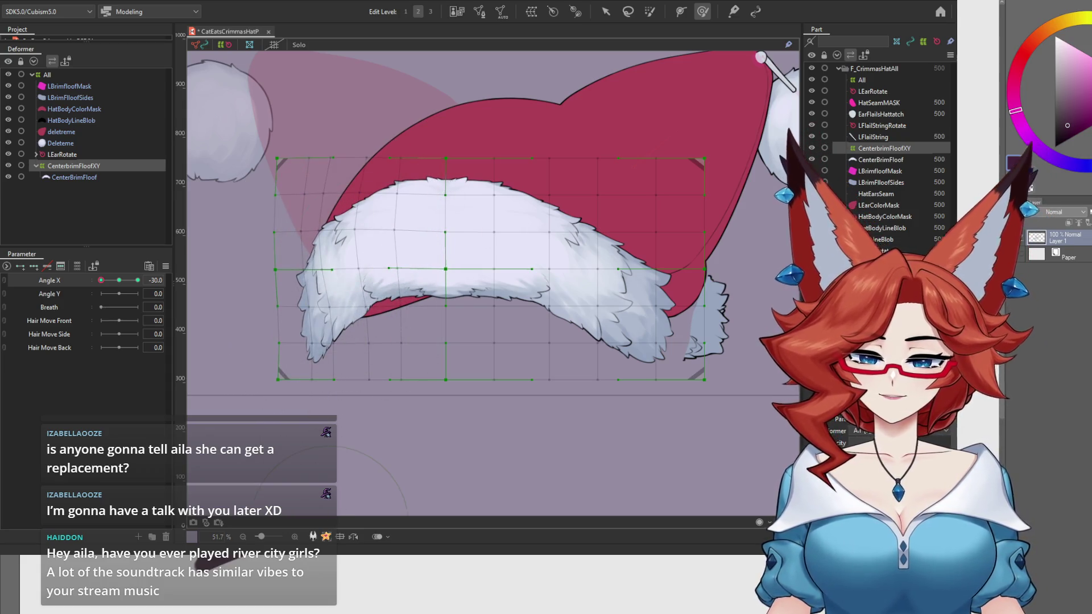
Nudge the central fur points left and scrub Angle X to check the motion, settling at -30.
drag(120, 281, 70, 282)
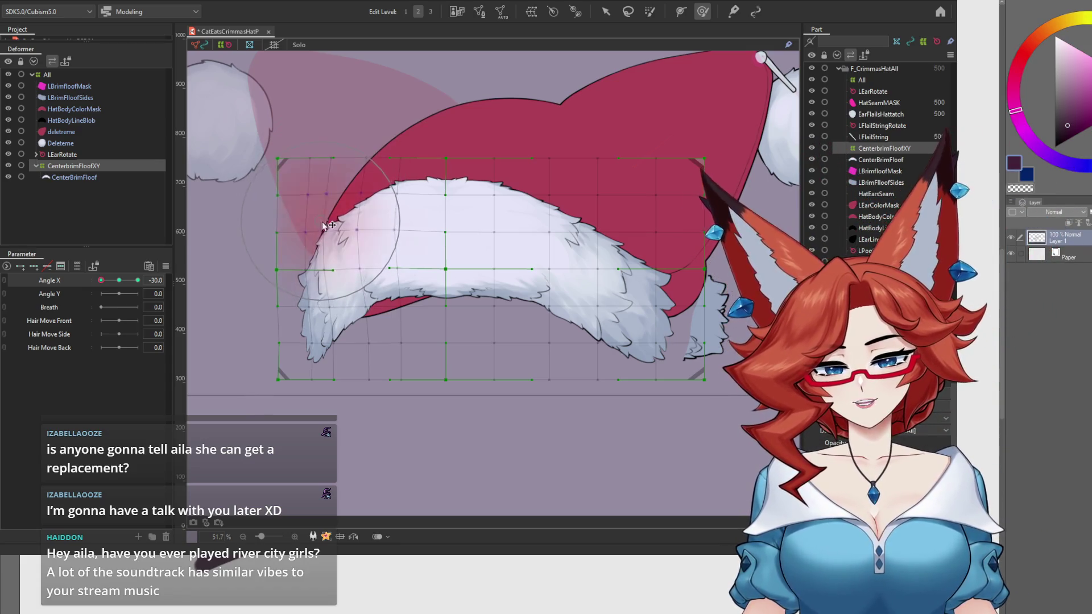
mouse_move(142, 289)
mouse_down()
mouse_move(83, 282)
mouse_move(103, 289)
mouse_move(82, 292)
mouse_up()
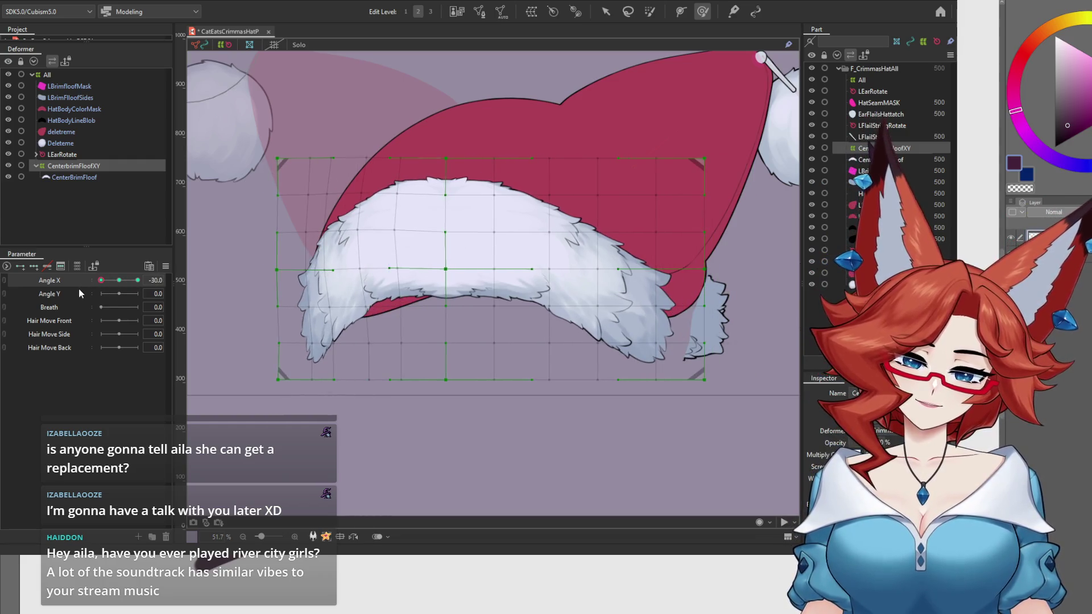
mouse_move(439, 340)
mouse_down()
mouse_move(422, 303)
mouse_move(414, 308)
mouse_up()
mouse_move(100, 280)
mouse_down()
mouse_move(116, 282)
mouse_move(93, 285)
mouse_up()
drag(126, 286, 87, 282)
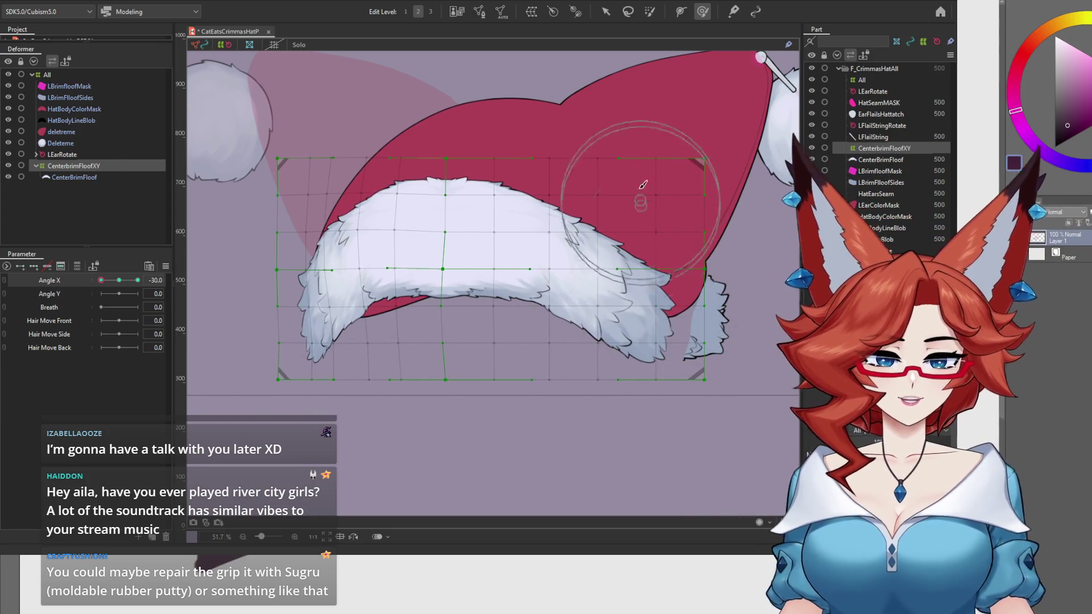
Select the right half of the fluff grid and stretch it outward.
key(v)
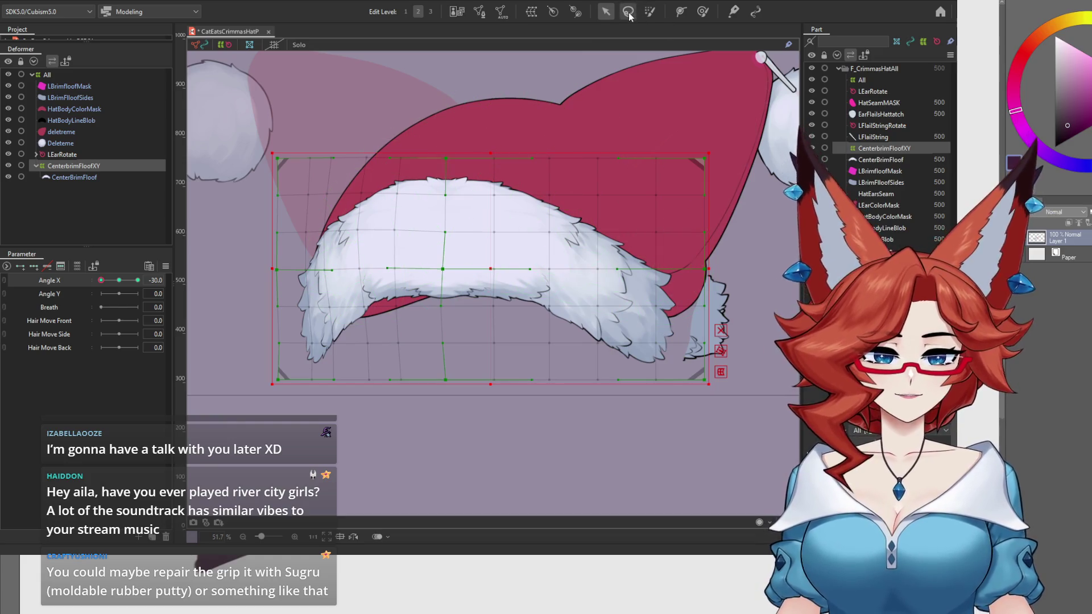
click(628, 13)
drag(507, 140, 554, 113)
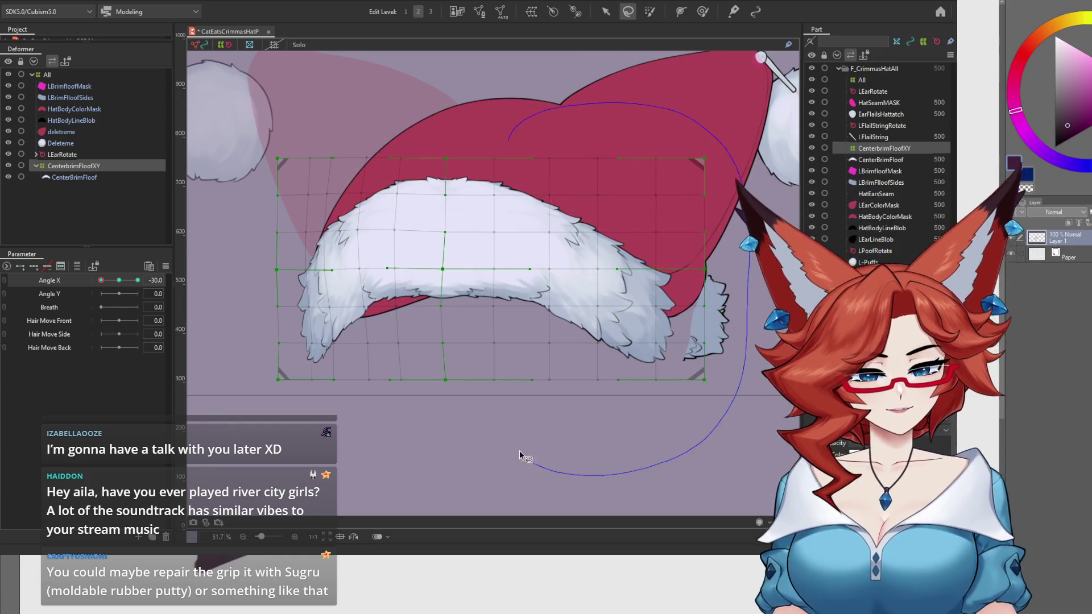
drag(522, 459, 509, 266)
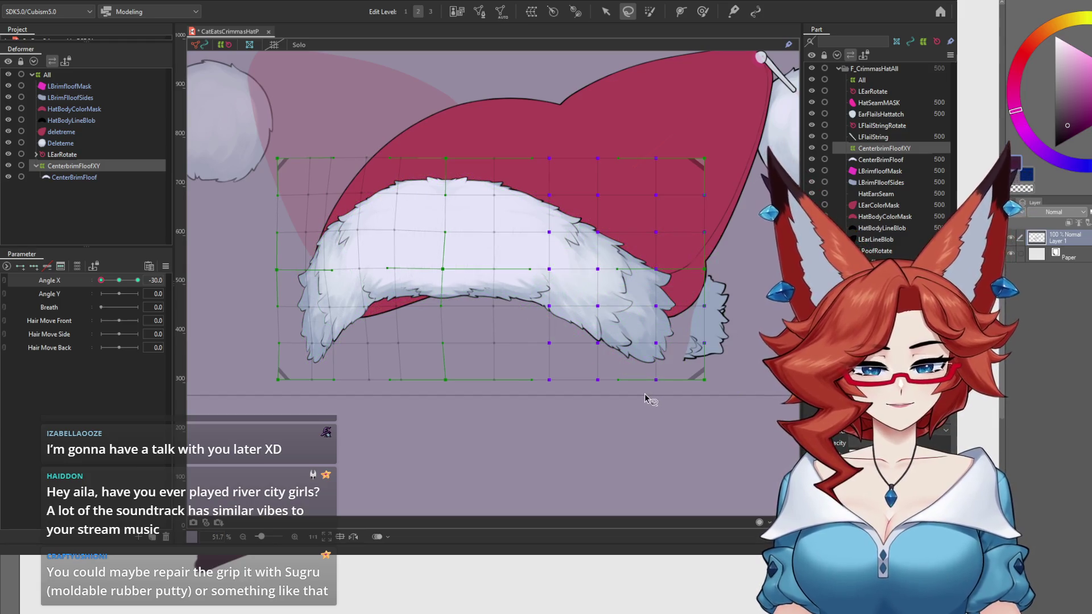
click(606, 11)
drag(727, 269, 727, 269)
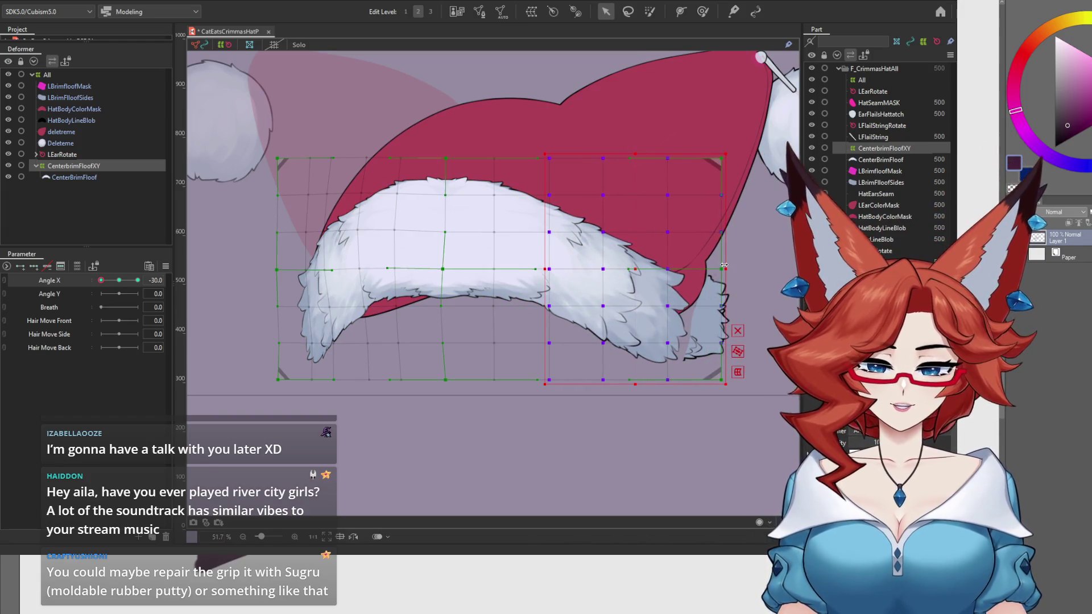
Shift the whole CenterbrimFloofXY grid slightly left.
click(80, 167)
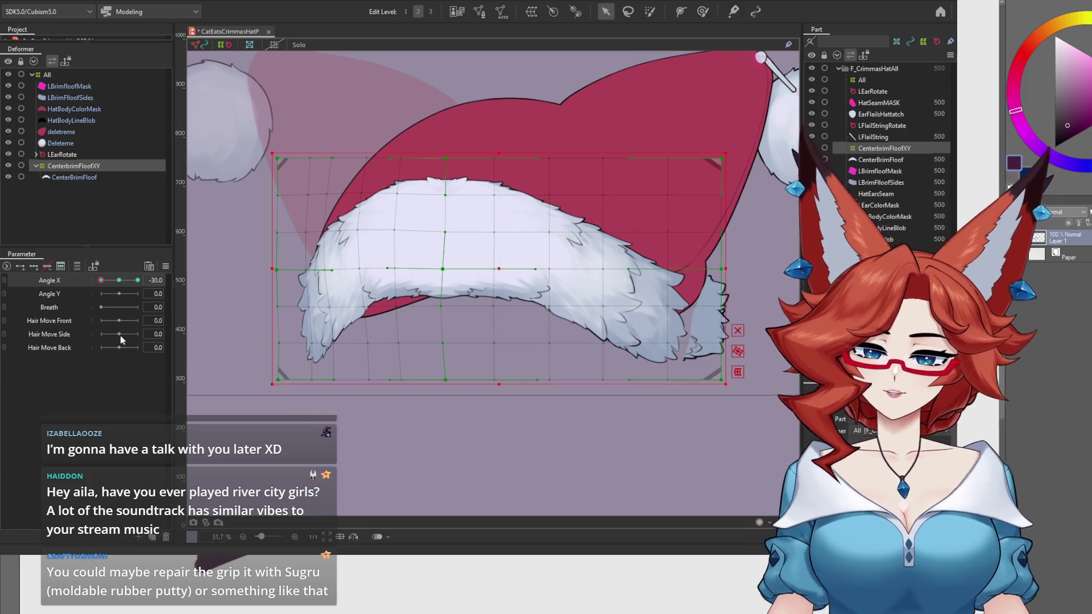
drag(499, 269, 481, 273)
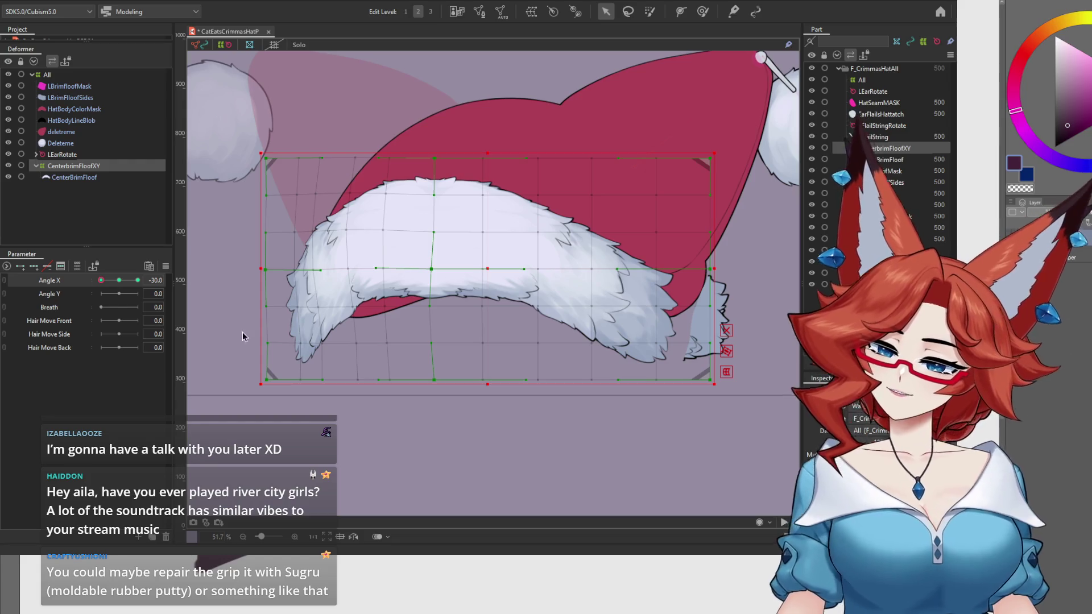
click(166, 267)
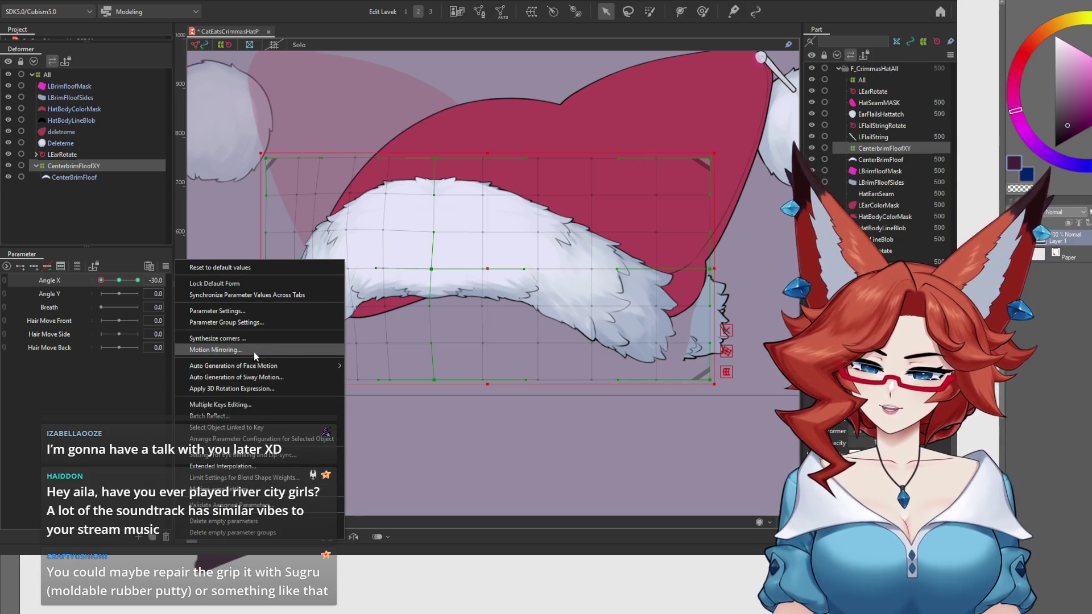
Preview the fluff at Angle X 30 and -30, return to 0, and select the LBrimfloofMask mesh.
click(499, 293)
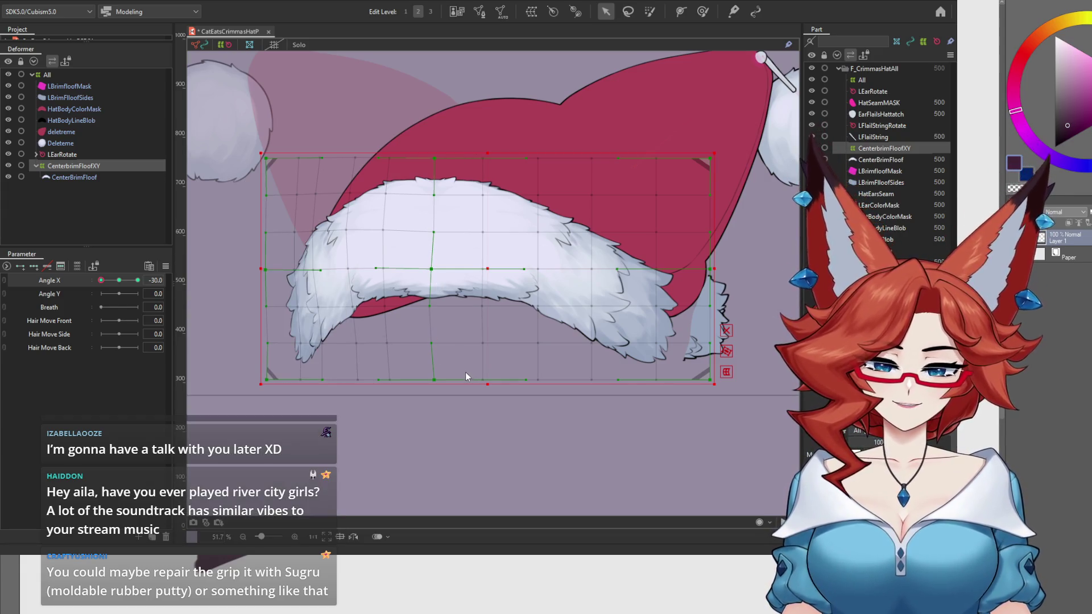
click(139, 280)
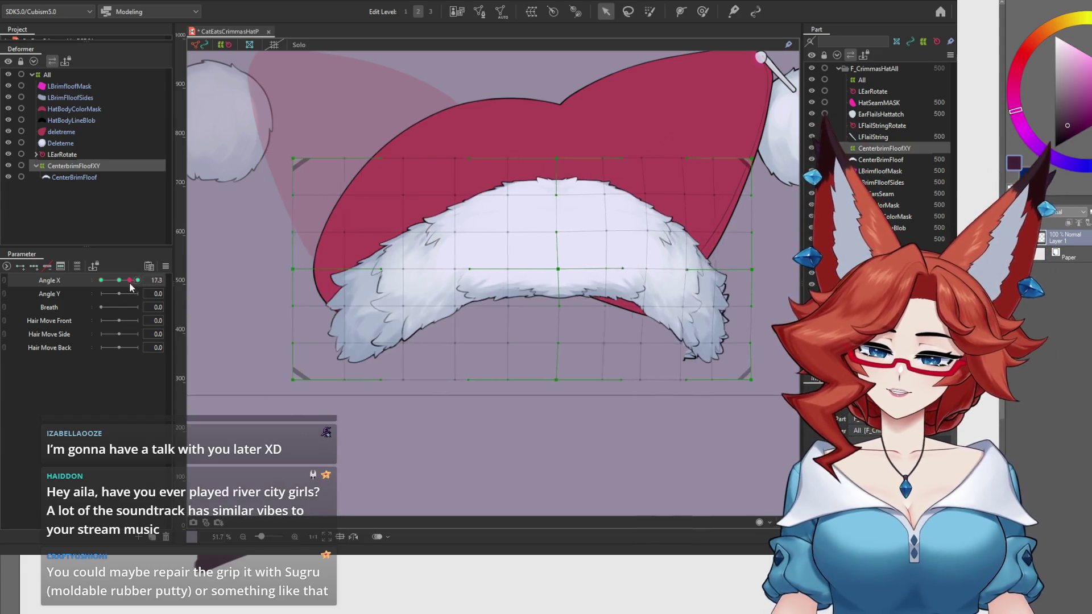
click(101, 280)
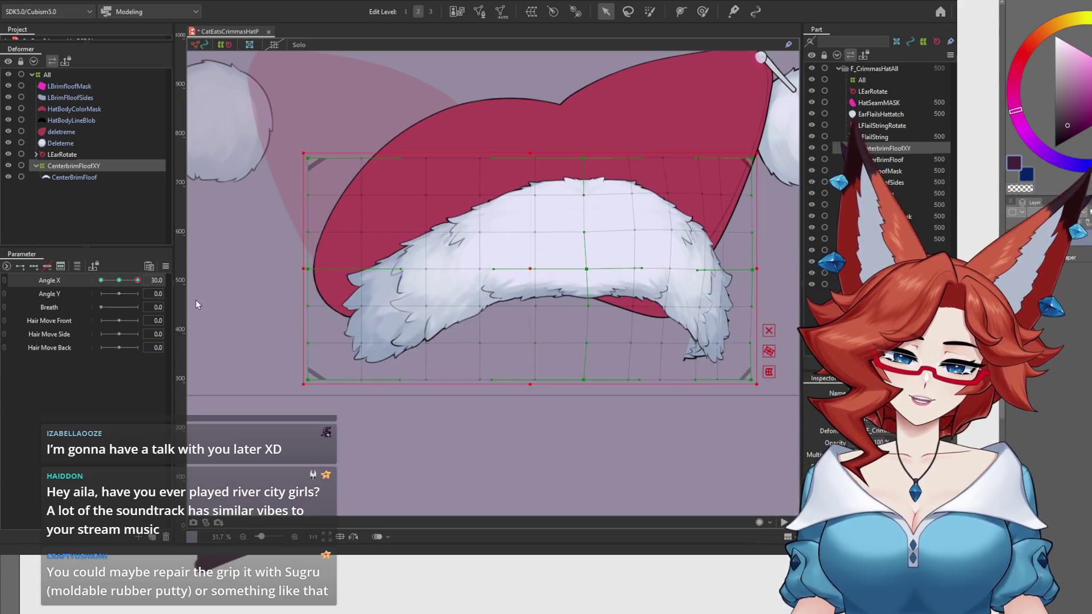
click(119, 281)
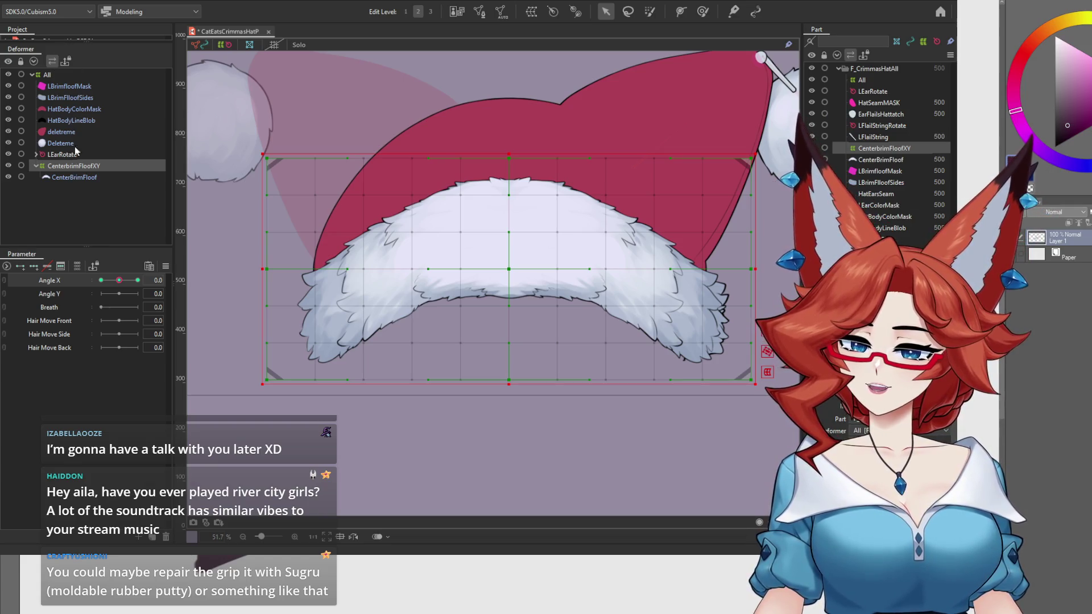
click(74, 97)
click(83, 90)
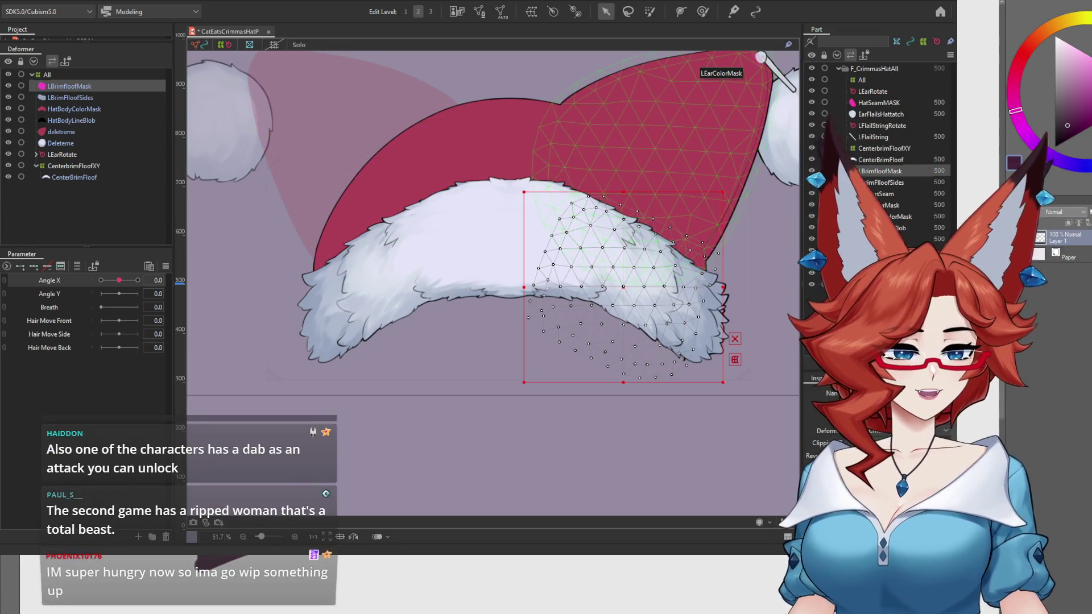
Scrub Angle X between -30, 30 and 0, then add LBrimFloofSides to the LBrimfloofMask selection.
drag(119, 281, 142, 284)
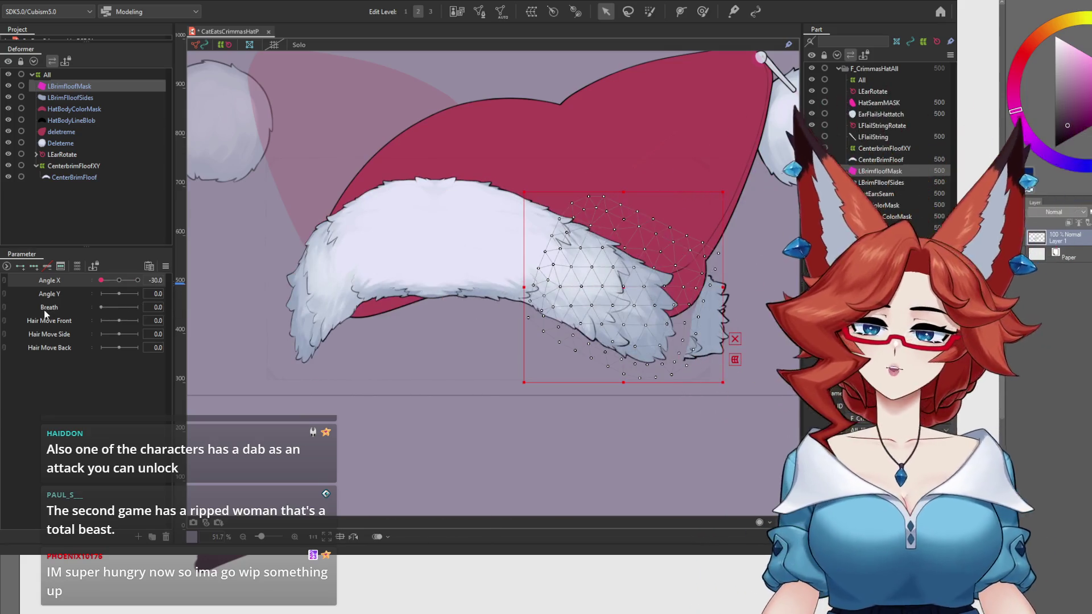
drag(138, 280, 100, 281)
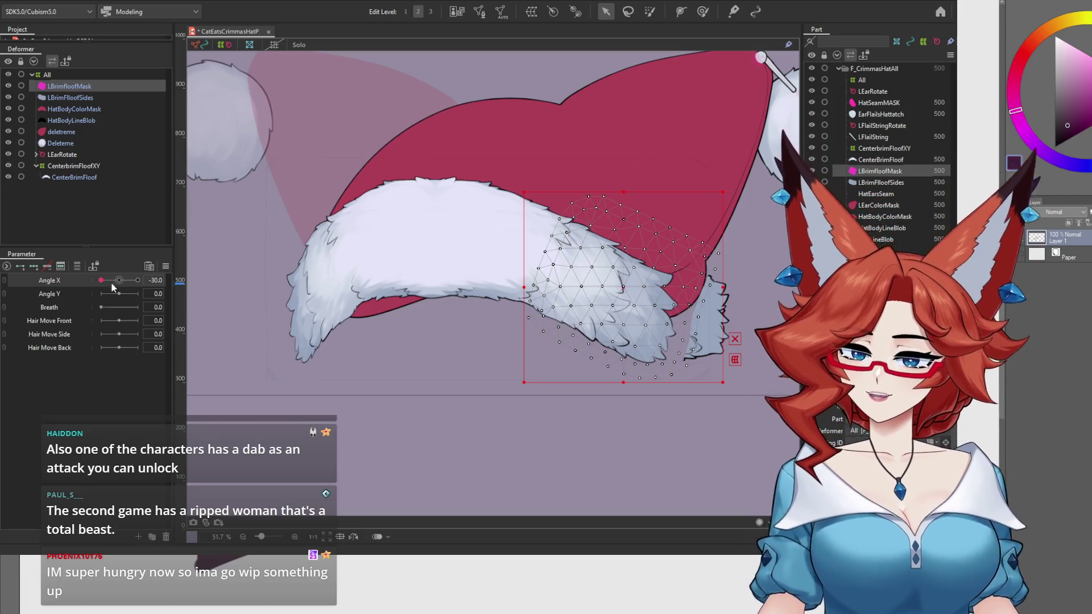
drag(101, 280, 119, 280)
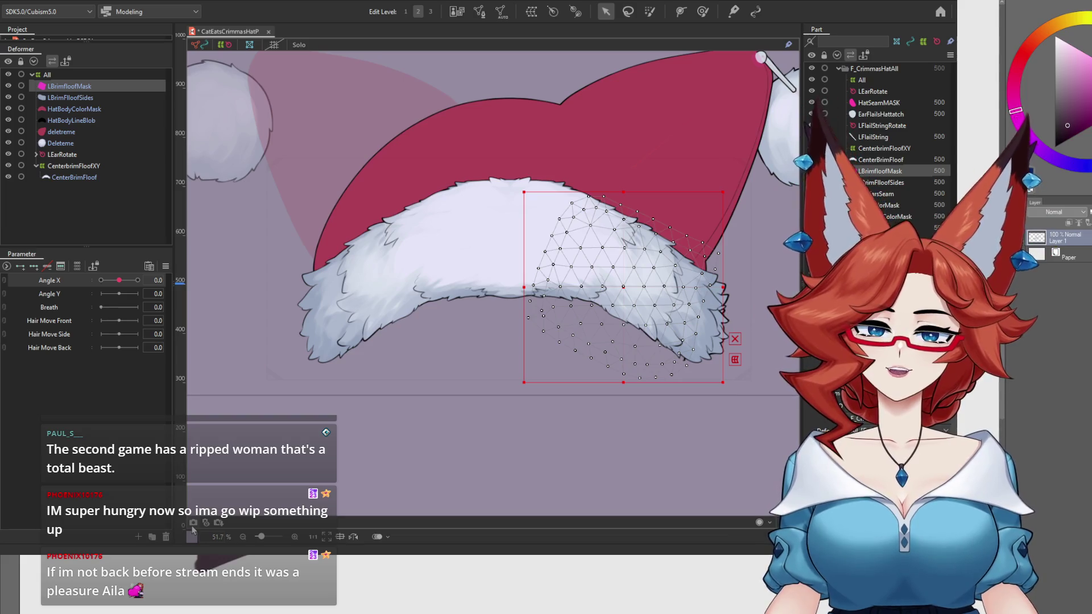
mouse_move(120, 280)
mouse_down()
mouse_move(128, 284)
mouse_move(97, 285)
mouse_move(78, 311)
mouse_up()
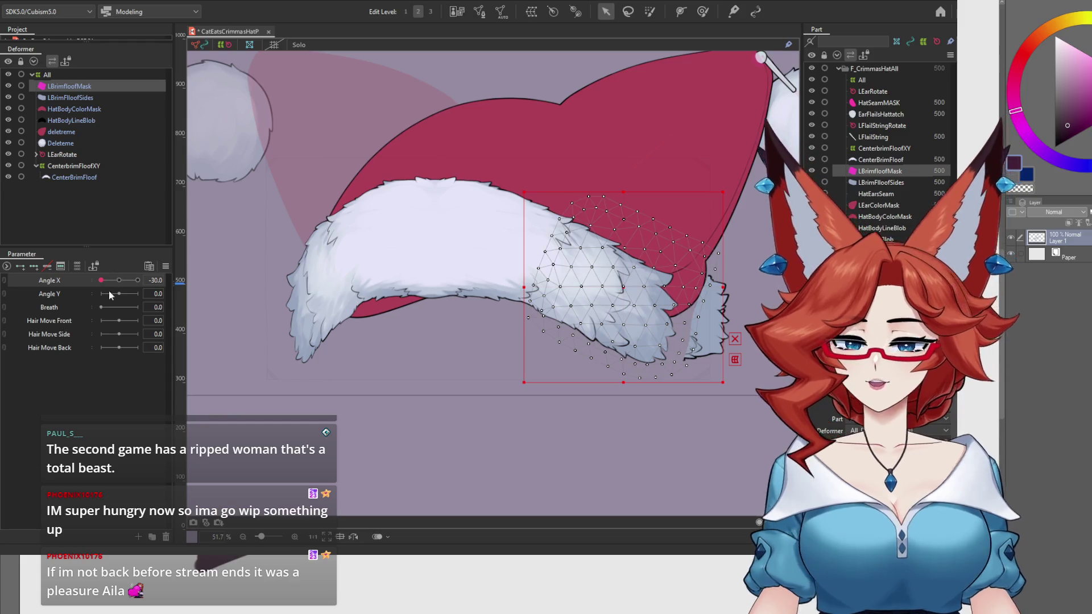
click(117, 283)
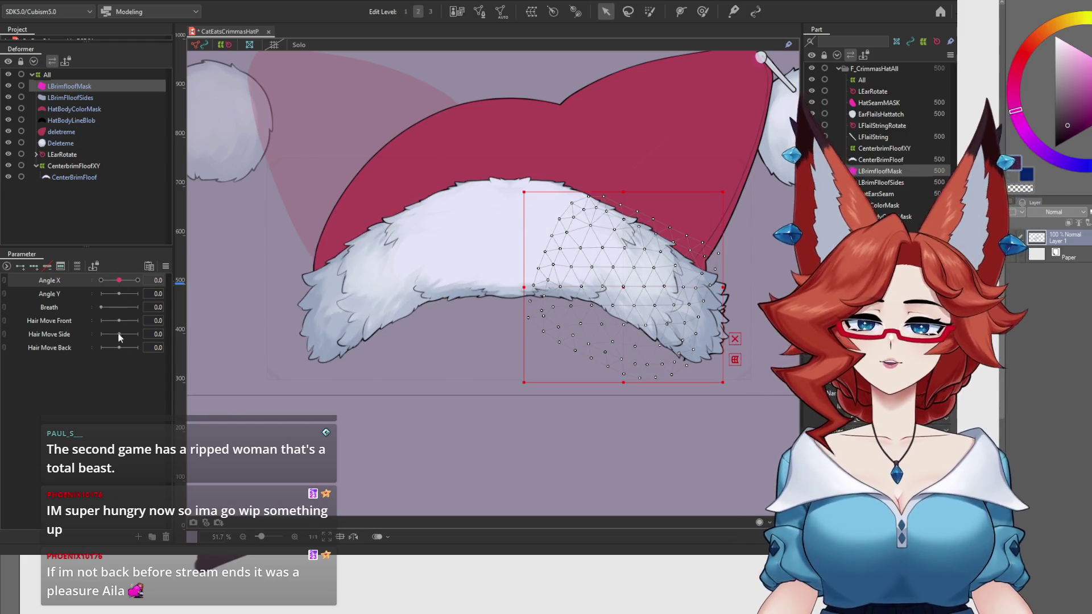
drag(119, 281, 106, 286)
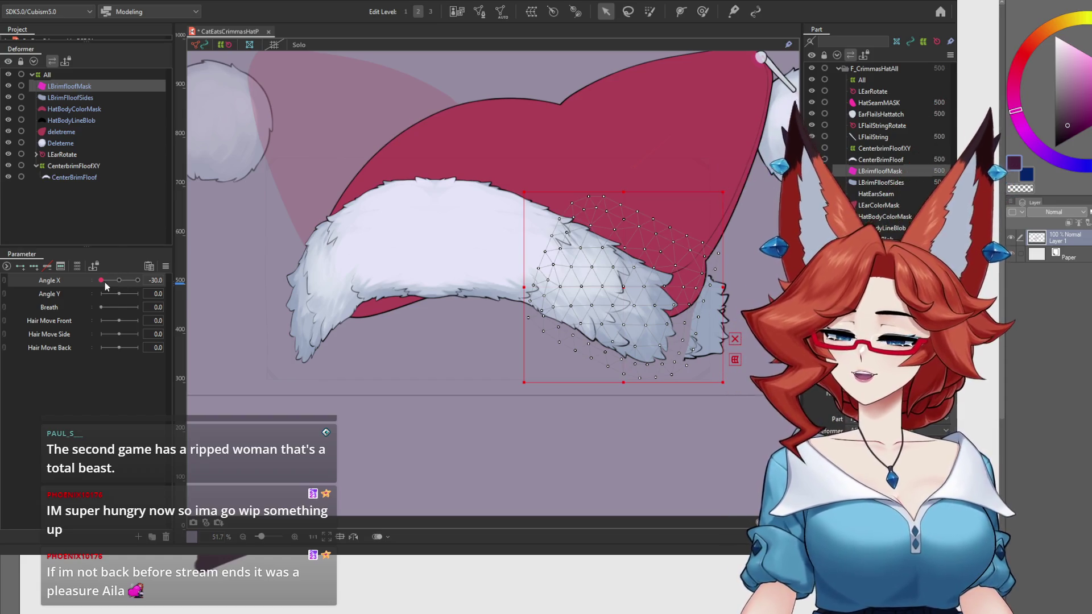
drag(105, 283, 151, 283)
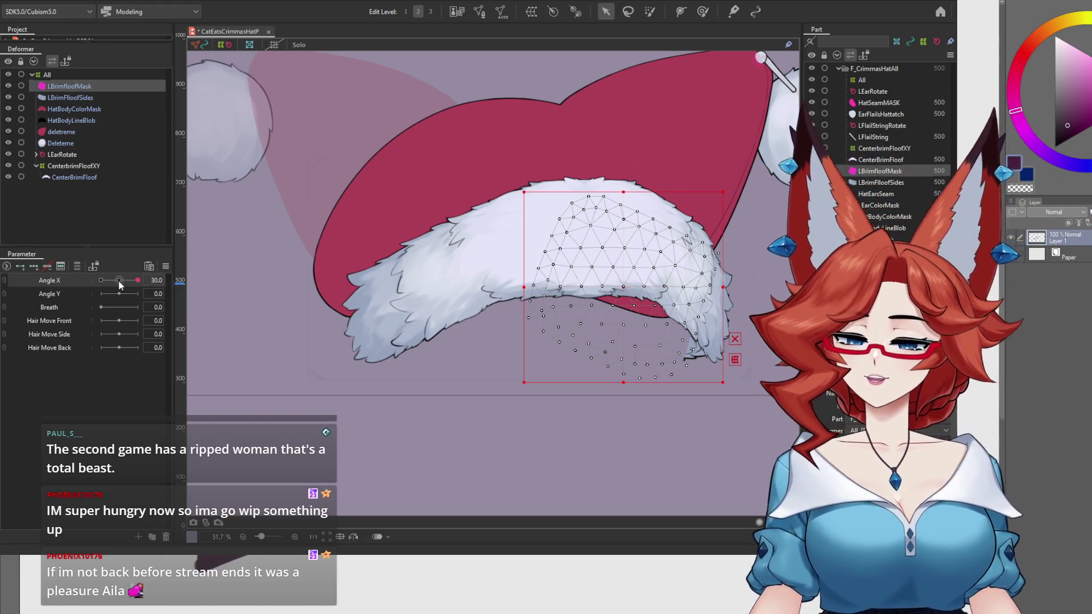
click(119, 282)
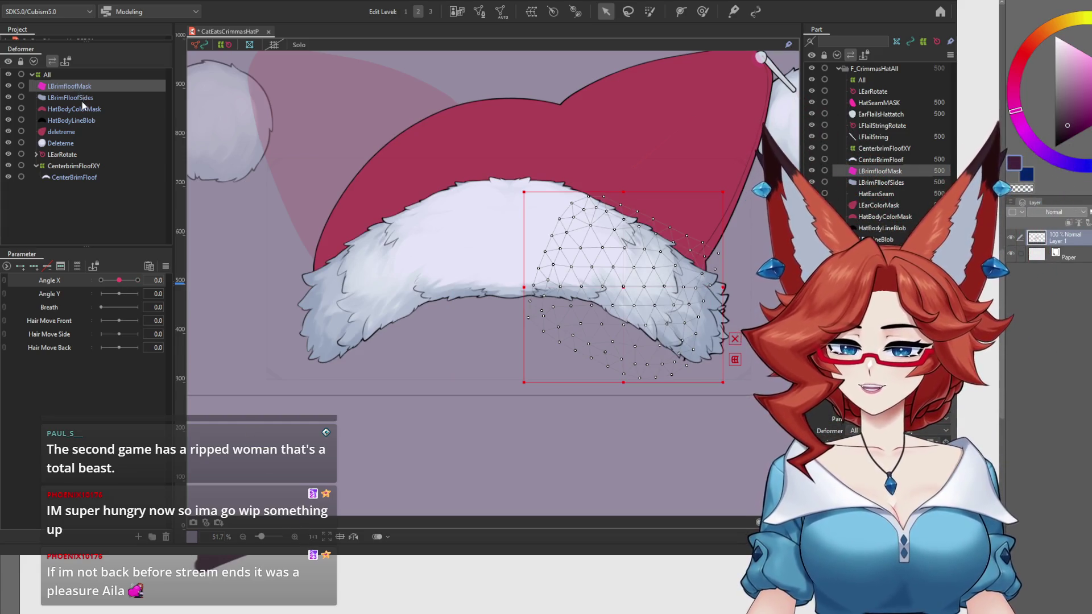
ctrl+click(88, 98)
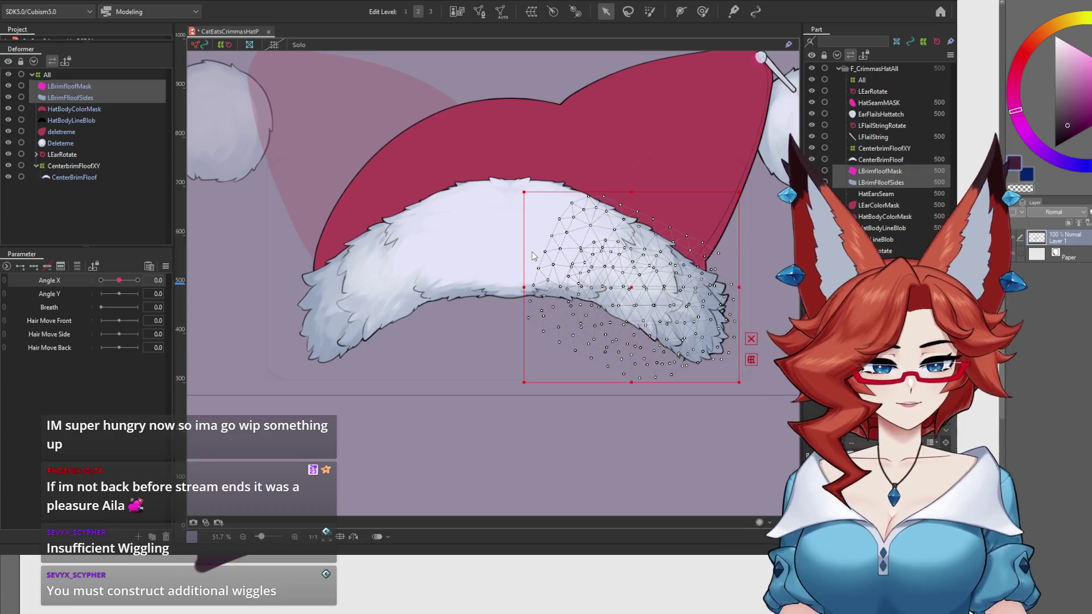
Wrap both left brim meshes in a new LBrimfloofXY warp deformer and preview it at Angle X -30.
key(Return)
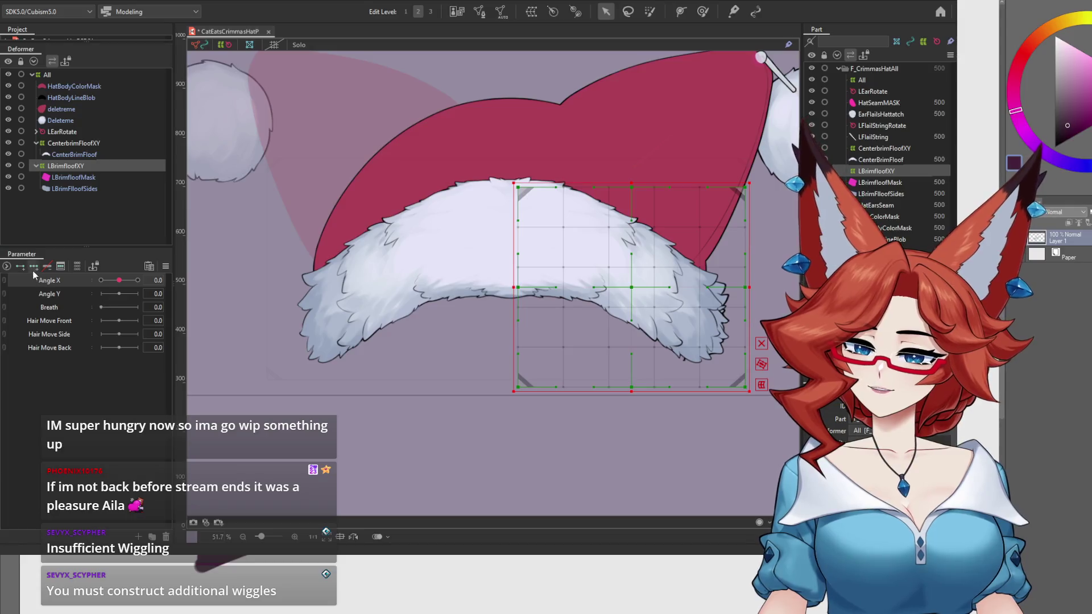
drag(118, 280, 79, 283)
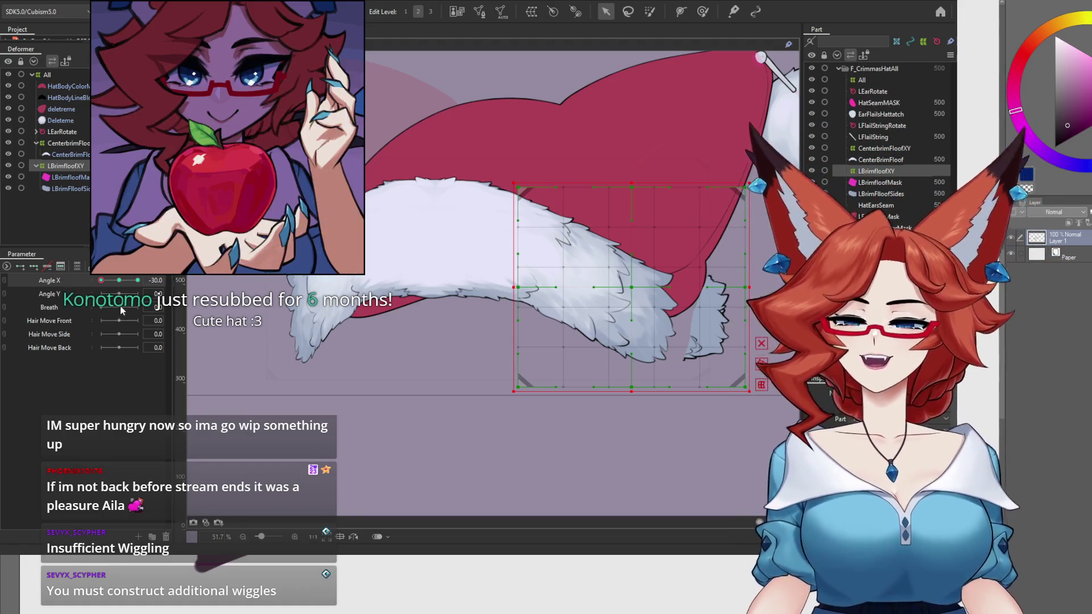
drag(101, 281, 119, 281)
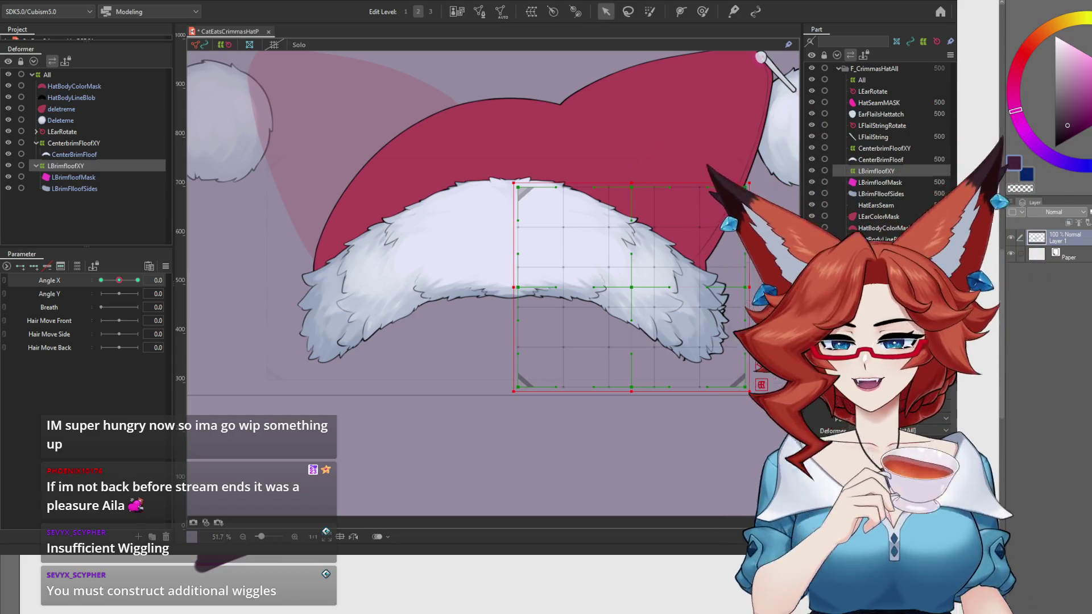
mouse_move(116, 284)
mouse_down()
mouse_move(86, 281)
mouse_move(119, 282)
mouse_move(97, 305)
mouse_move(117, 284)
mouse_up()
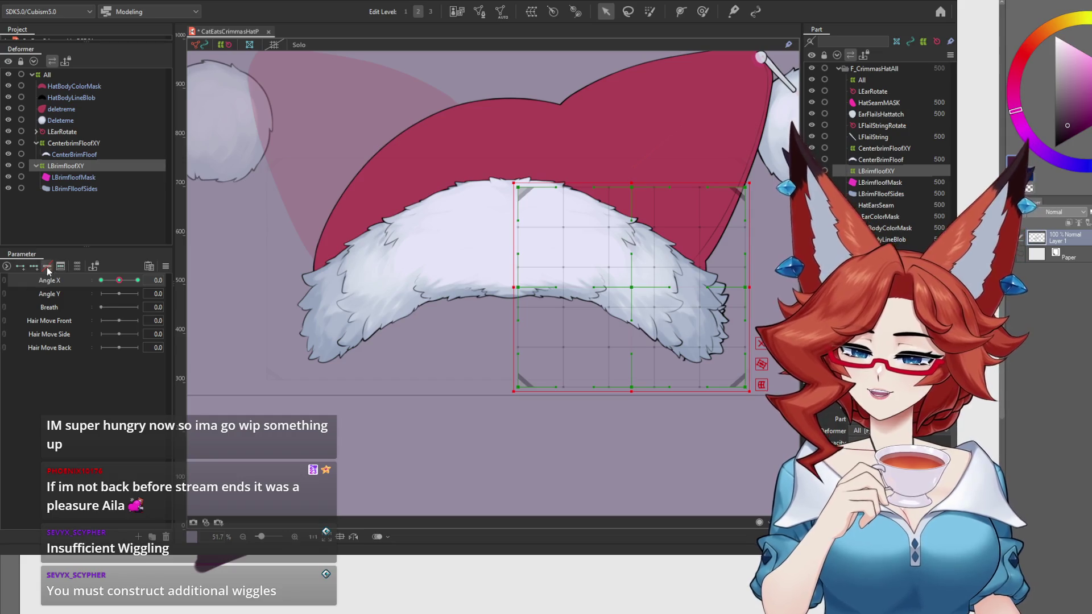
Wrap LBrimfloofMask in its own LBrimfloofMask_XY warp, shifting it left at Angle X -30 and right at 30.
click(74, 177)
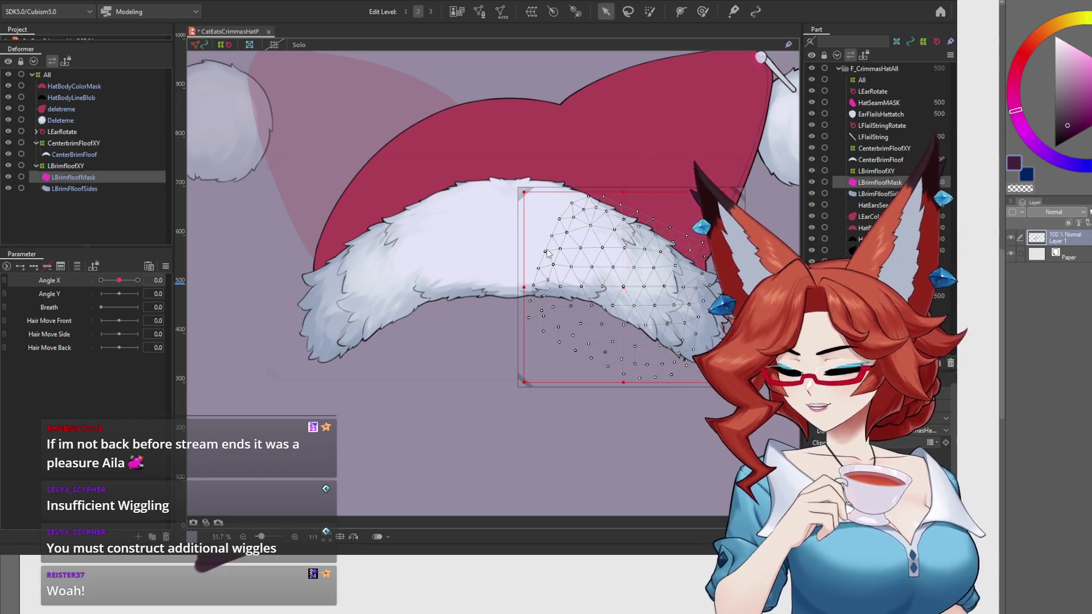
key(ctrl+shift+w)
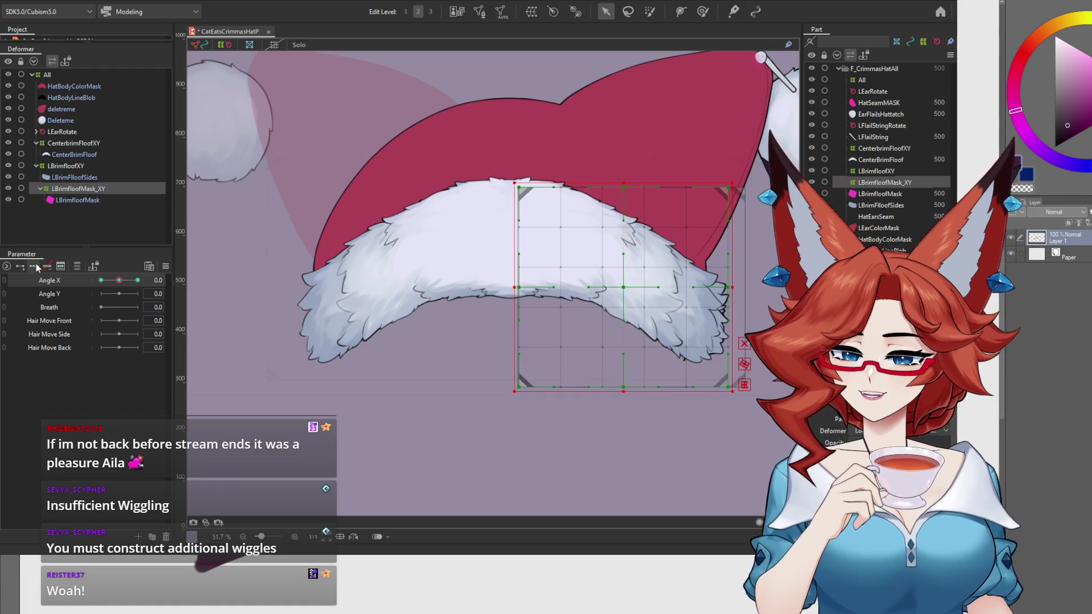
click(100, 280)
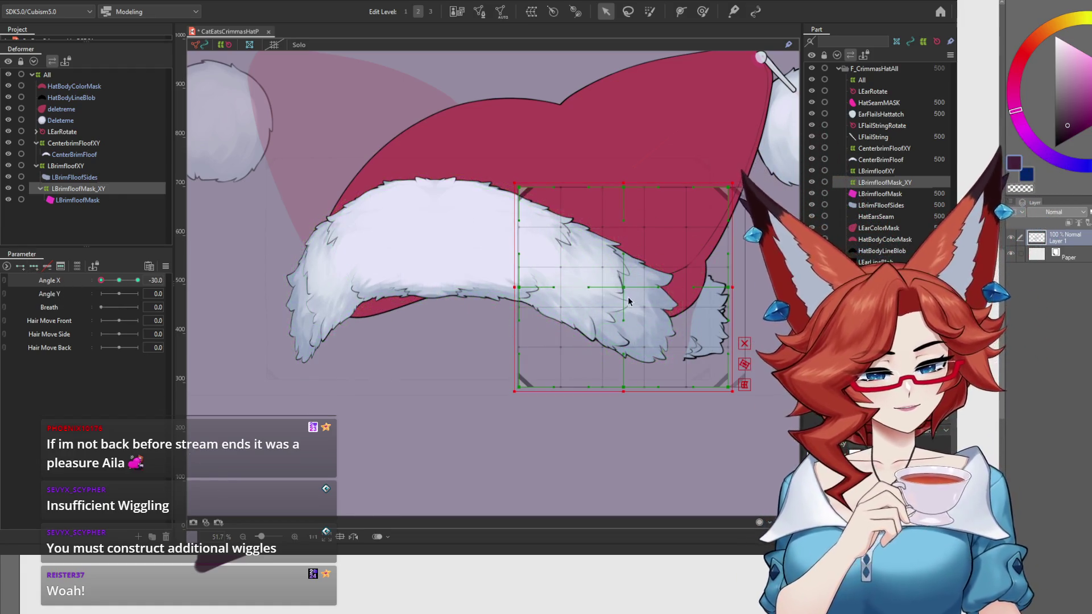
drag(622, 288, 533, 275)
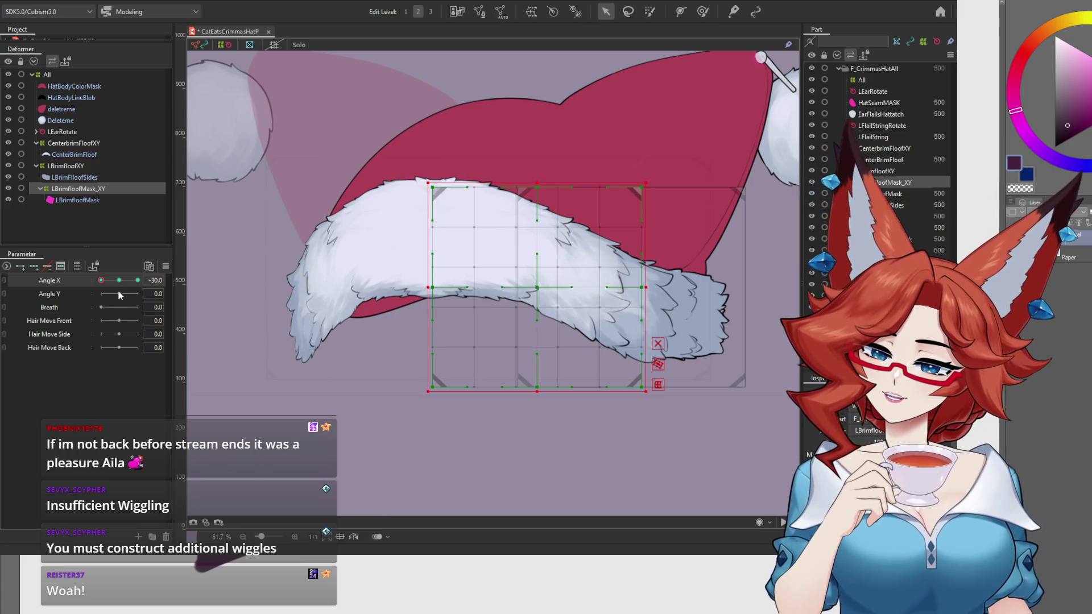
mouse_move(118, 281)
mouse_down()
mouse_move(91, 283)
mouse_move(140, 283)
mouse_move(74, 284)
mouse_move(157, 280)
mouse_up()
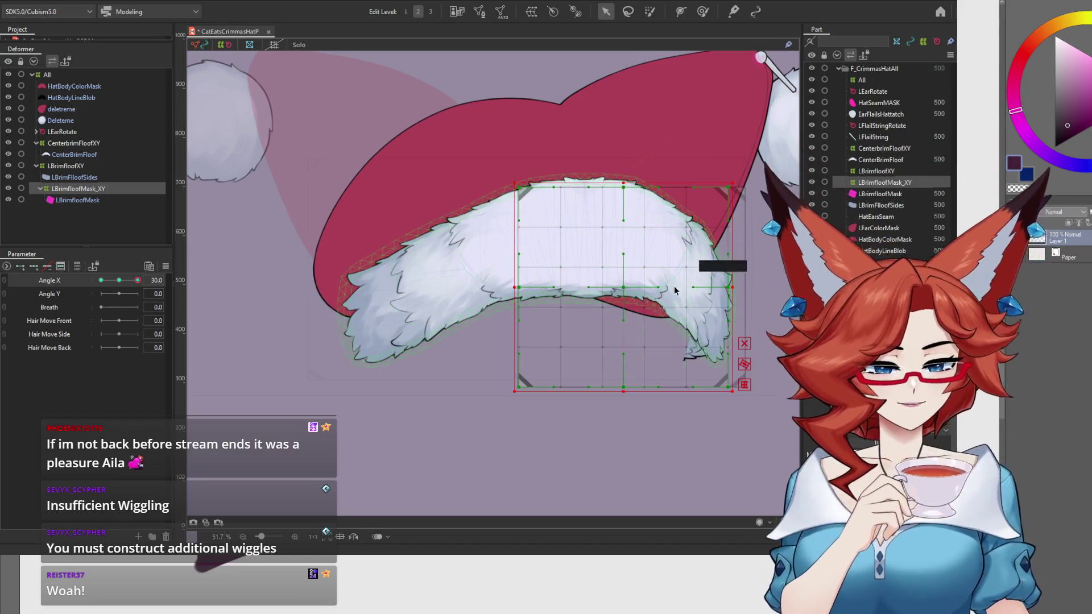
key(Right)
key(Right)
key(Right)
drag(669, 287, 670, 287)
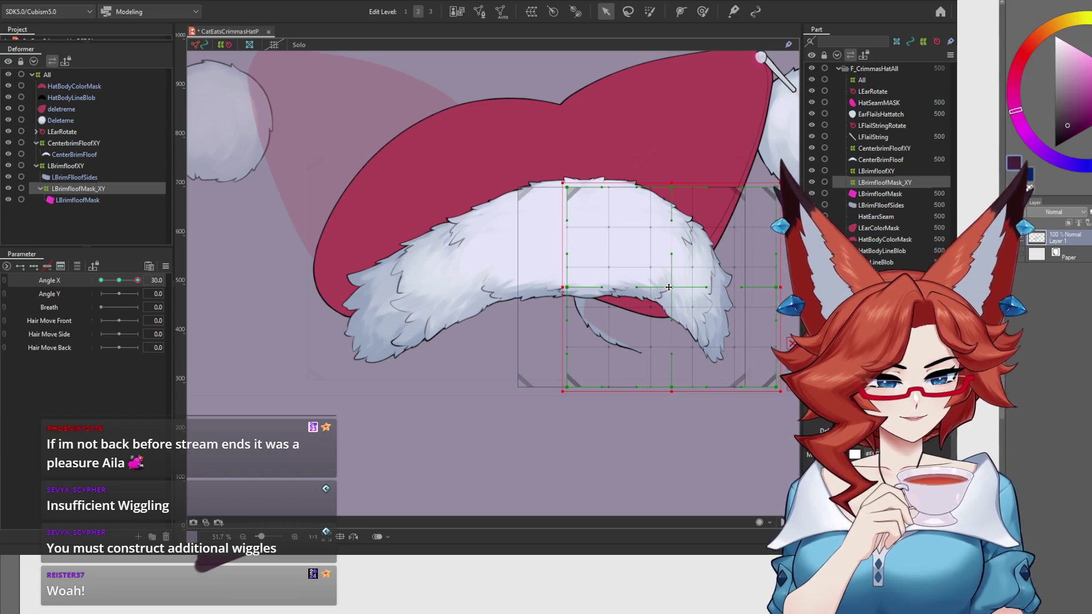
Preview the fluff bending across Angle X, reset it to 0, and select LBrimfloofXY.
mouse_move(119, 286)
mouse_down()
mouse_move(82, 287)
mouse_move(144, 283)
mouse_move(70, 286)
mouse_up()
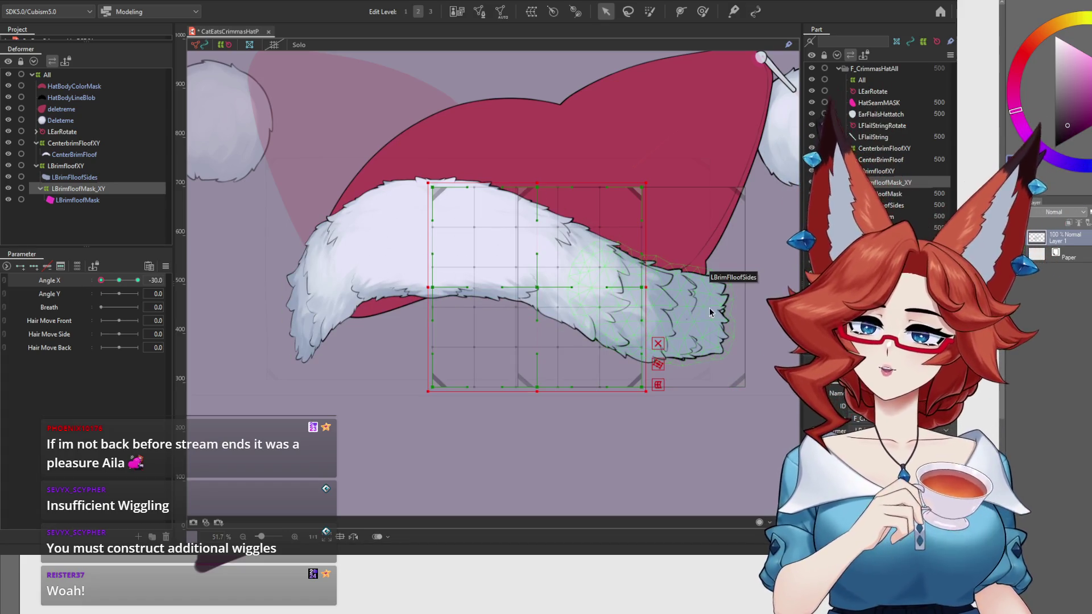
drag(121, 285, 74, 295)
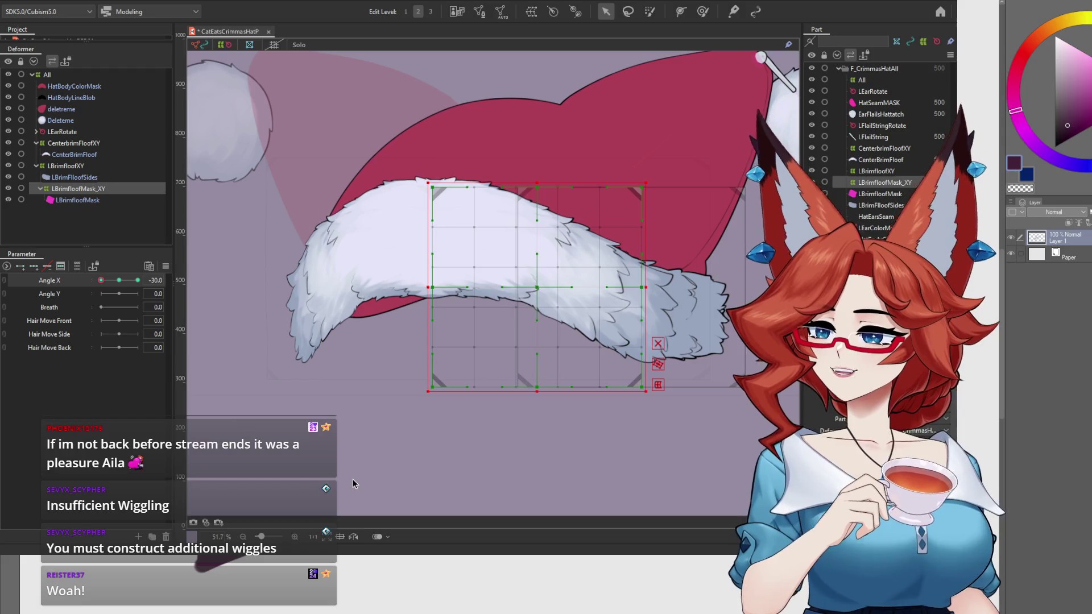
mouse_move(118, 282)
mouse_down()
mouse_move(98, 283)
mouse_move(135, 284)
mouse_move(98, 288)
mouse_up()
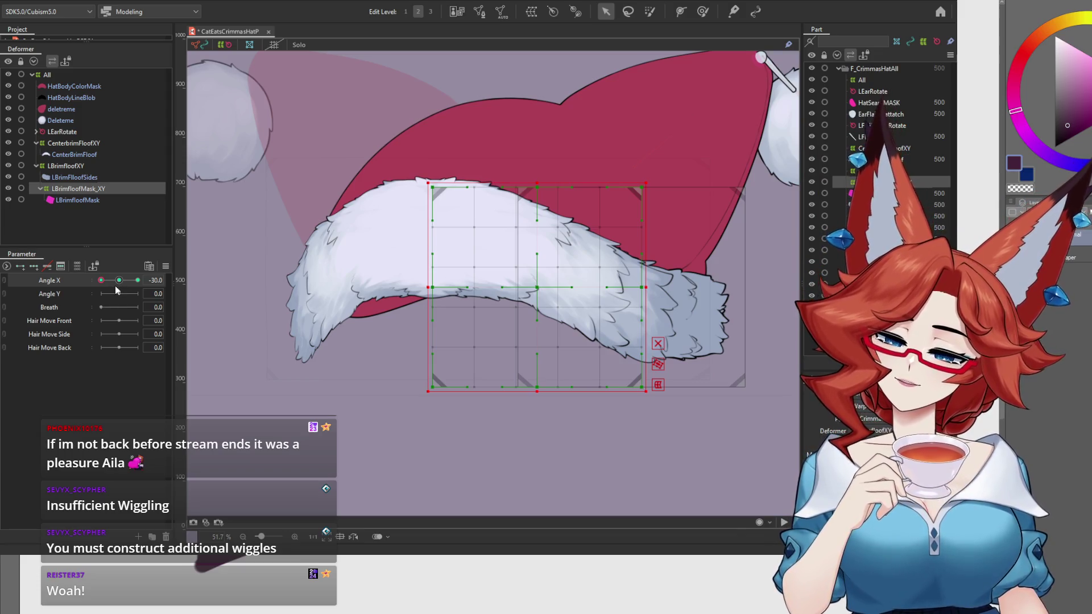
click(118, 280)
click(70, 167)
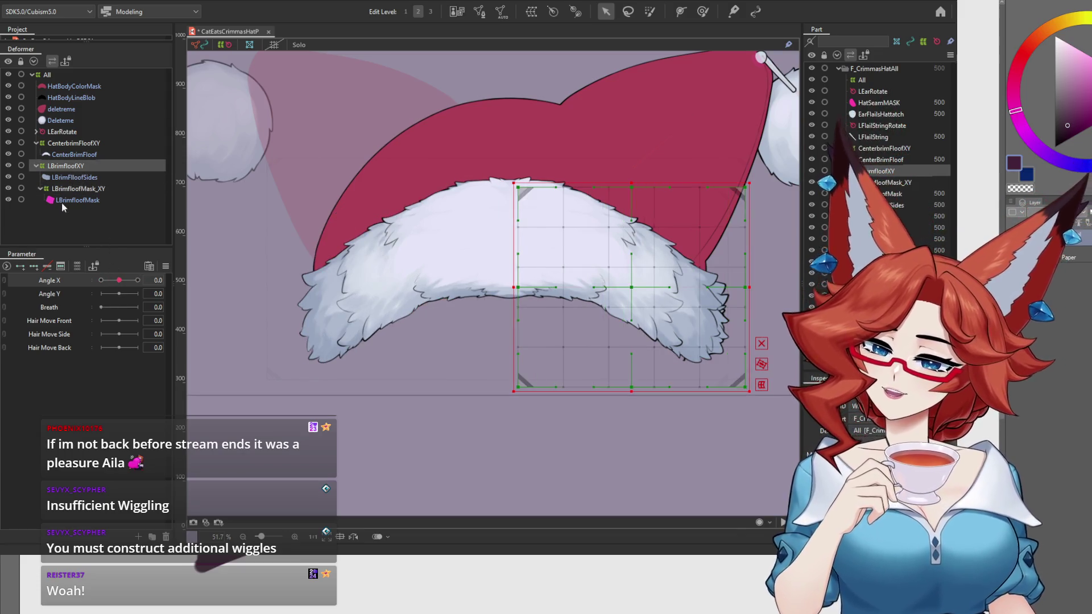
Narrow the LBrimfloofXY warp from the left, restore its width, then select LBrimFloofSides.
click(98, 281)
click(118, 280)
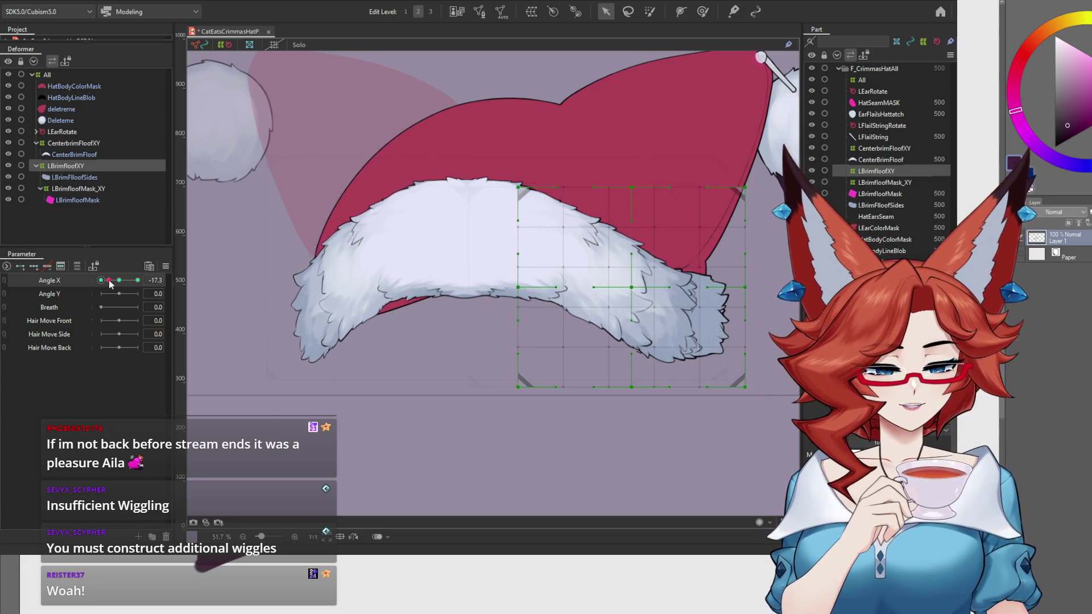
drag(513, 287, 584, 303)
mouse_move(119, 280)
mouse_down()
mouse_move(91, 287)
mouse_move(127, 286)
mouse_move(96, 288)
mouse_move(118, 287)
mouse_up()
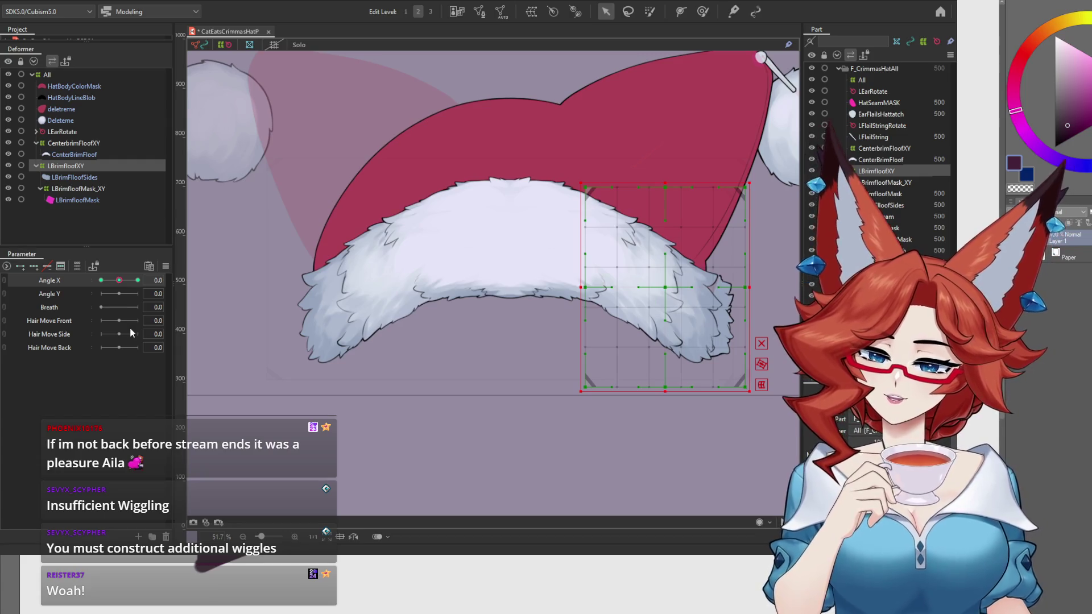
drag(581, 288, 513, 287)
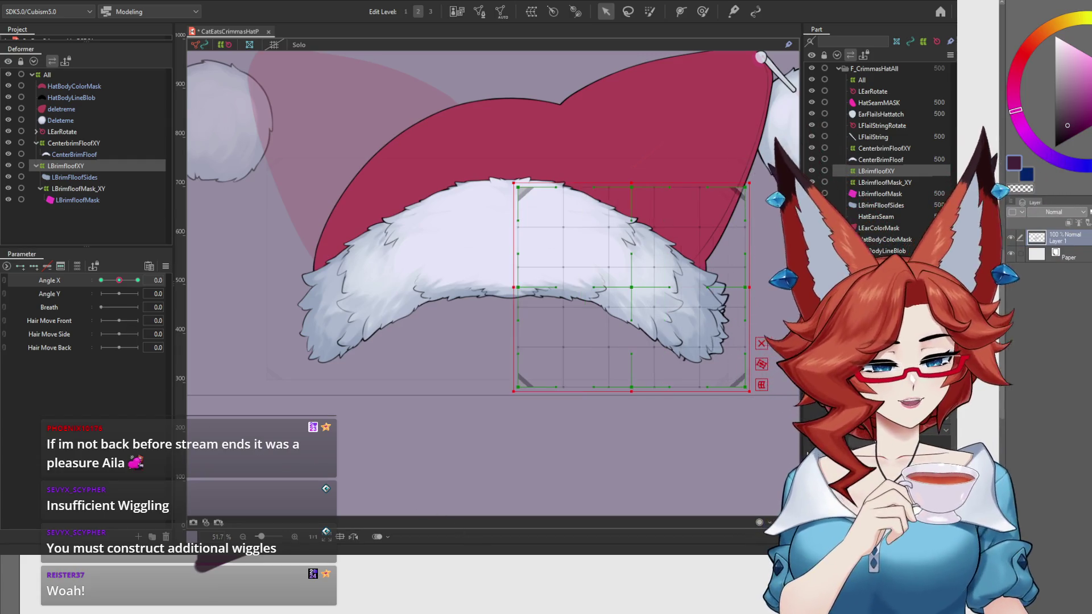
click(74, 177)
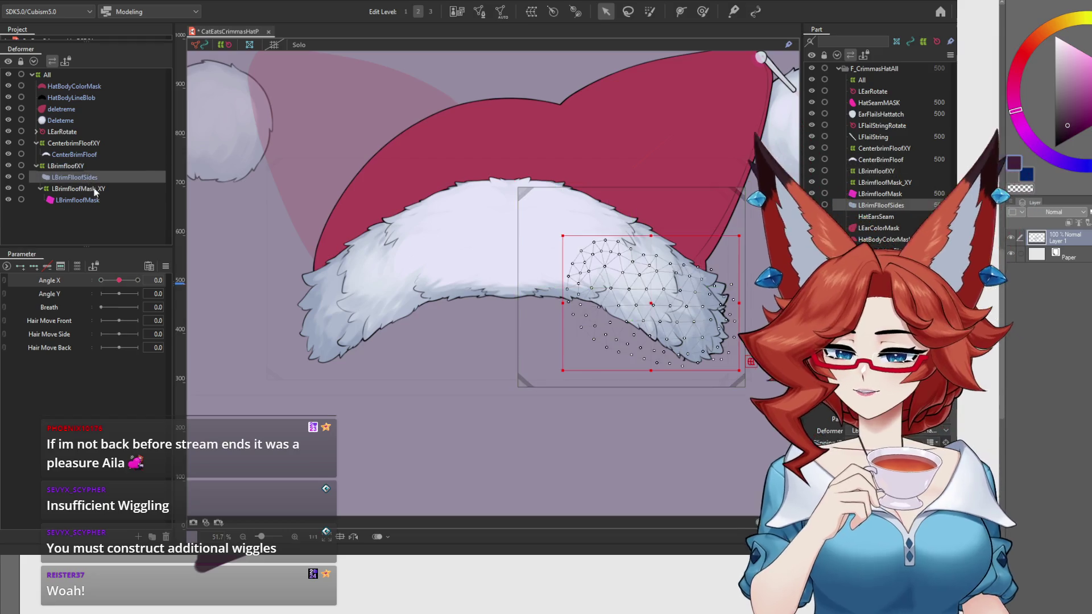
Enter Mesh Edit on LBrimFloofSides with Display set to Show Model Image.
click(479, 12)
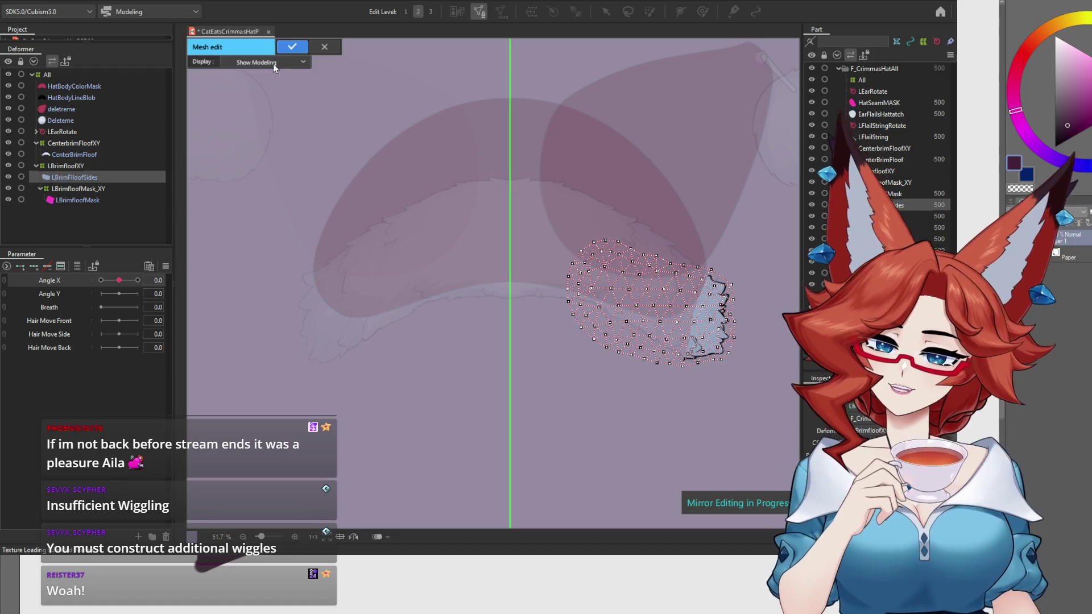
click(261, 62)
click(256, 84)
scroll(640, 336, up, 5)
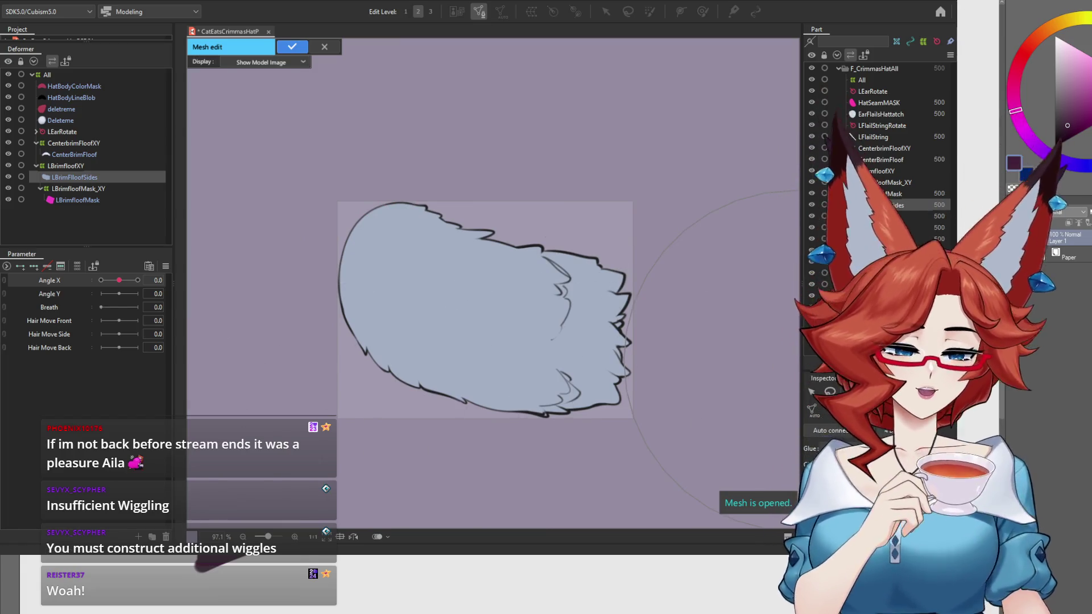
drag(587, 442, 604, 410)
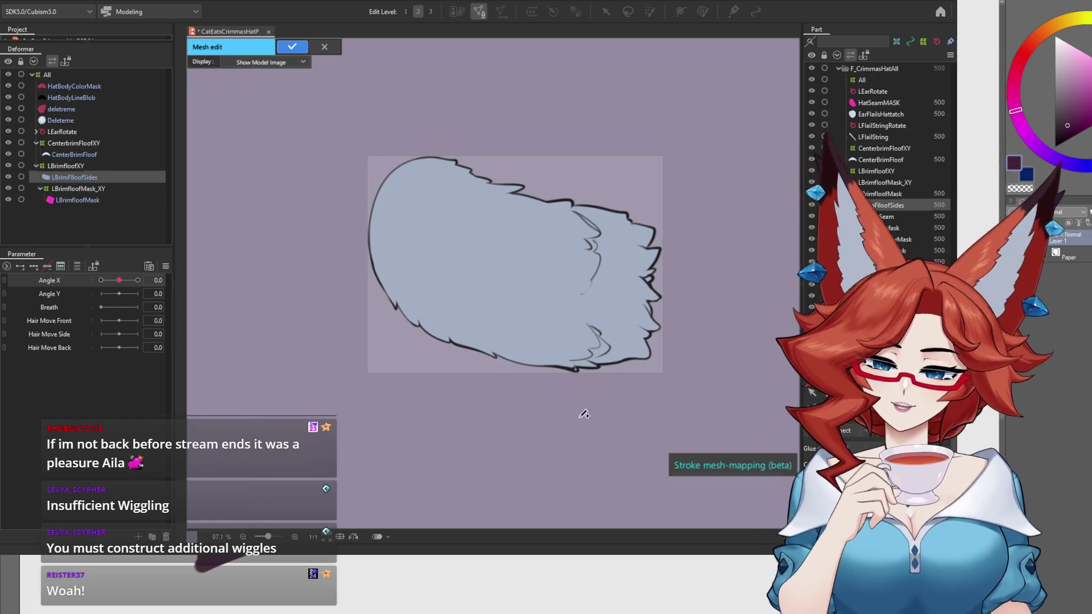
Trace a stroke-mapped outline around the fluff, fitting its bottom, jagged right and upper edges.
drag(573, 404, 600, 401)
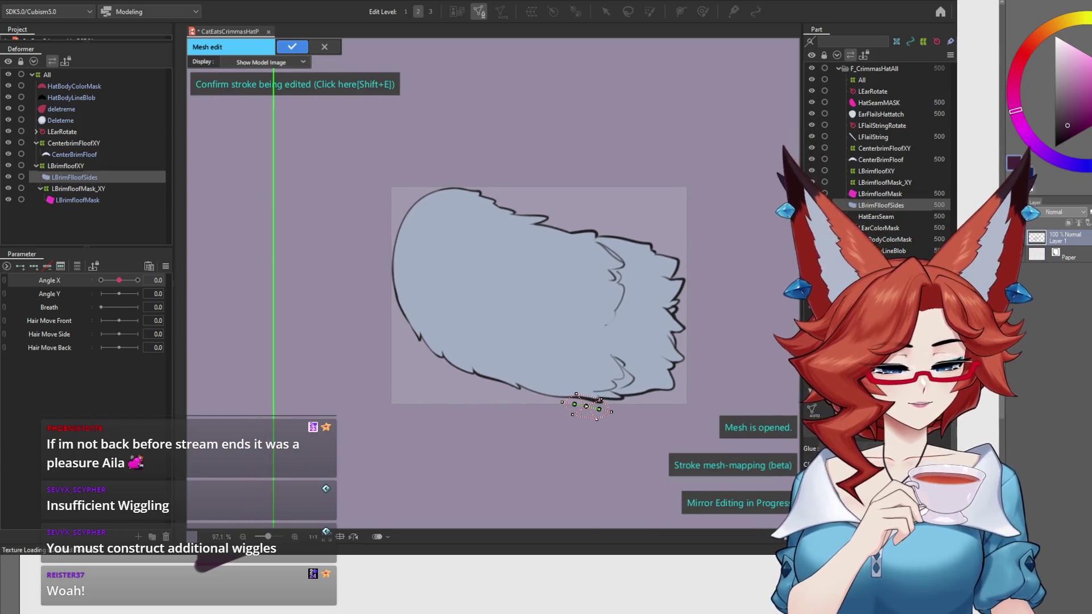
key(shift+e)
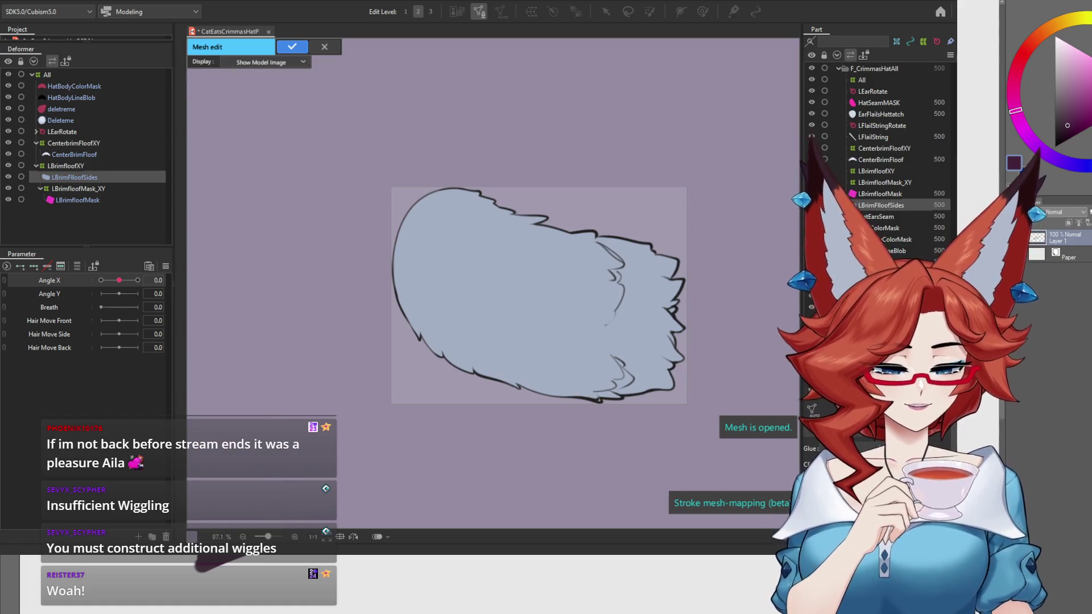
mouse_move(664, 343)
mouse_down()
mouse_move(519, 356)
mouse_move(390, 287)
mouse_move(531, 286)
mouse_up()
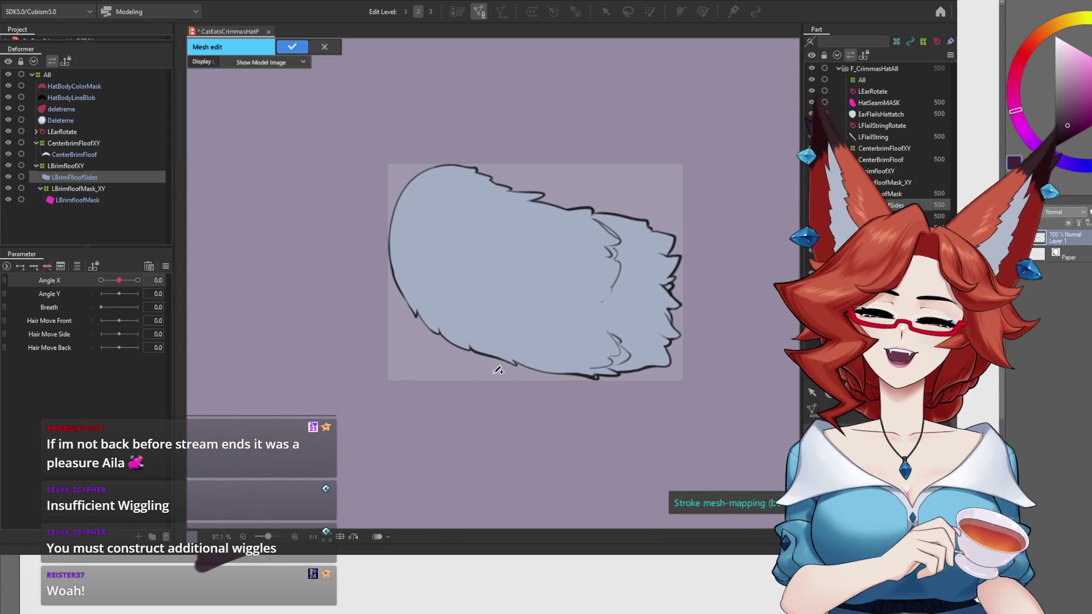
mouse_move(390, 249)
mouse_down()
mouse_move(409, 281)
mouse_move(649, 372)
mouse_move(674, 213)
mouse_move(403, 182)
mouse_move(391, 221)
mouse_up()
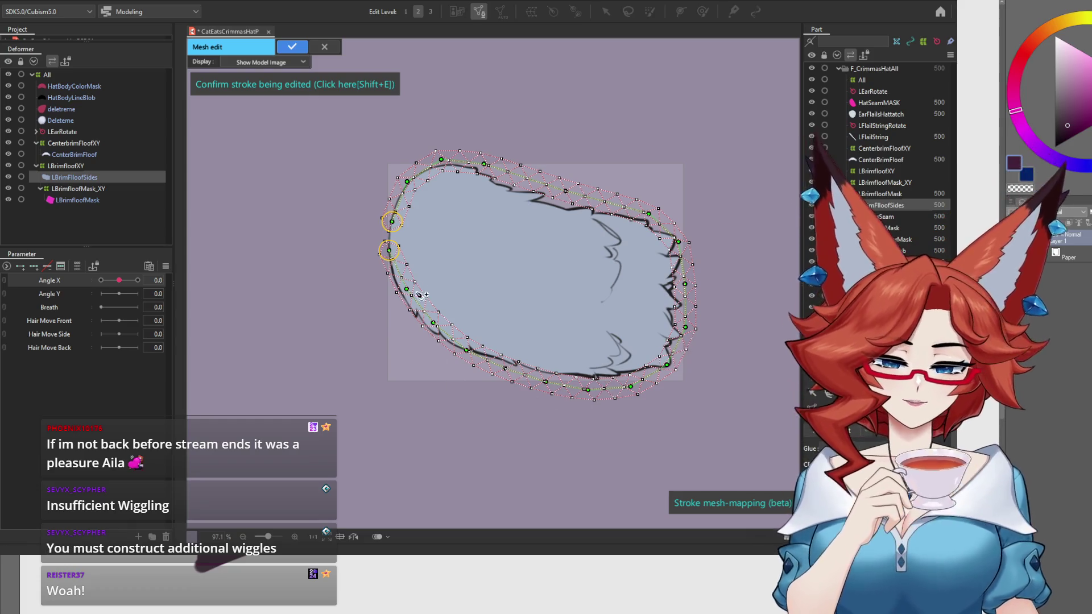
mouse_move(389, 250)
mouse_down()
mouse_move(400, 292)
mouse_move(428, 326)
mouse_up()
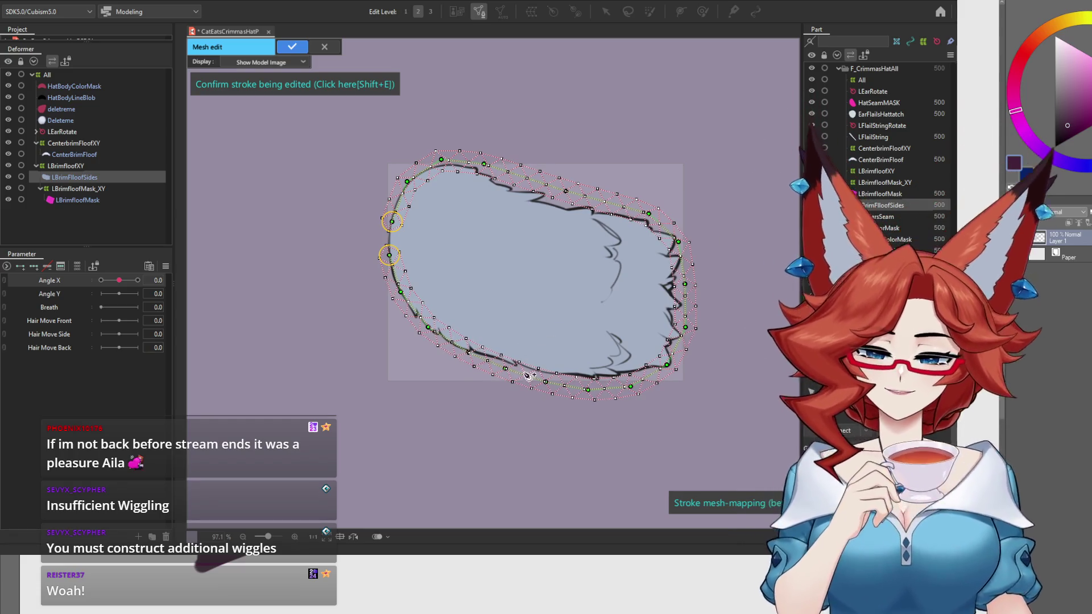
mouse_move(505, 370)
mouse_down()
mouse_move(597, 378)
mouse_move(673, 367)
mouse_up()
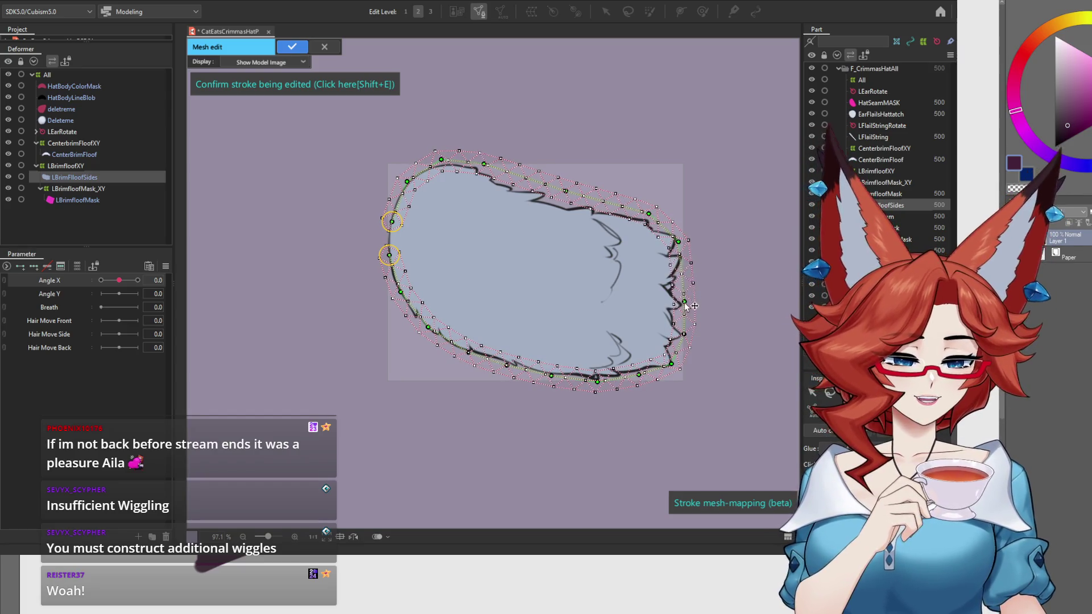
drag(684, 284, 682, 254)
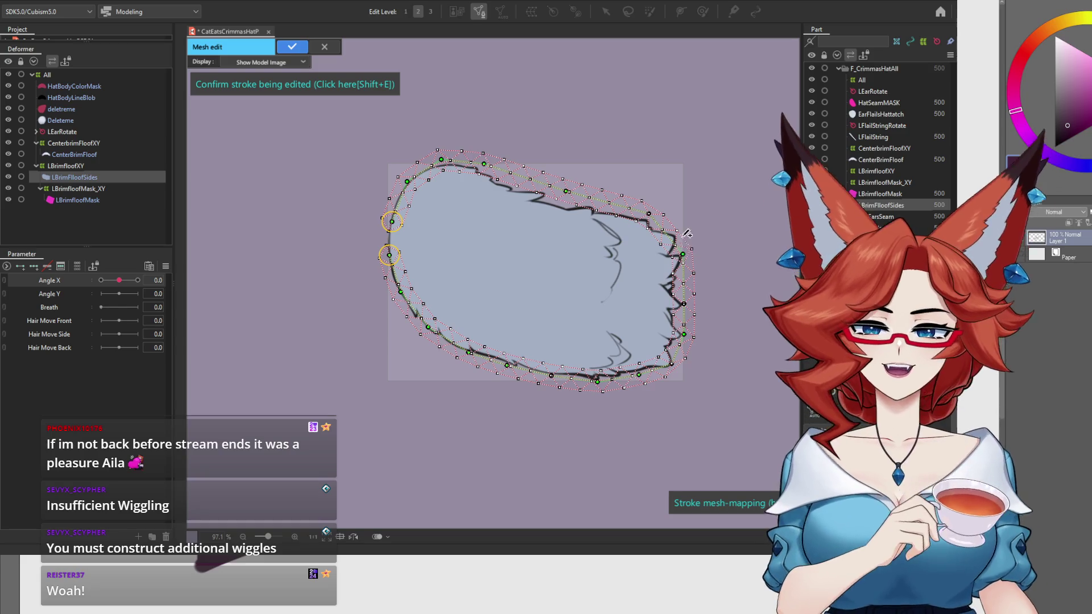
mouse_move(673, 213)
mouse_down()
mouse_move(646, 221)
mouse_move(483, 166)
mouse_move(402, 183)
mouse_up()
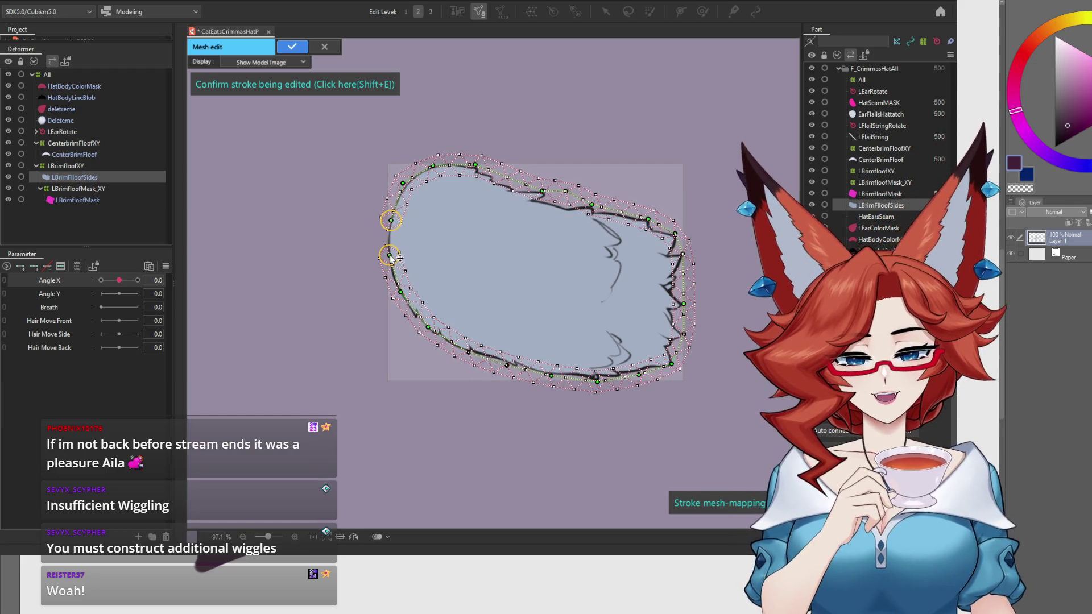
drag(391, 256, 389, 260)
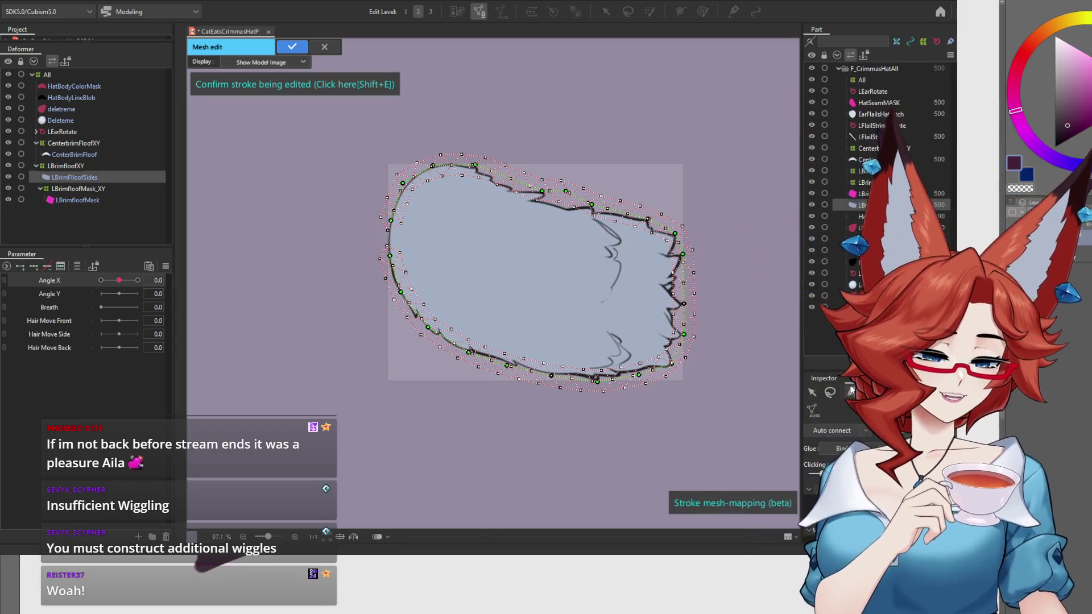
click(496, 330)
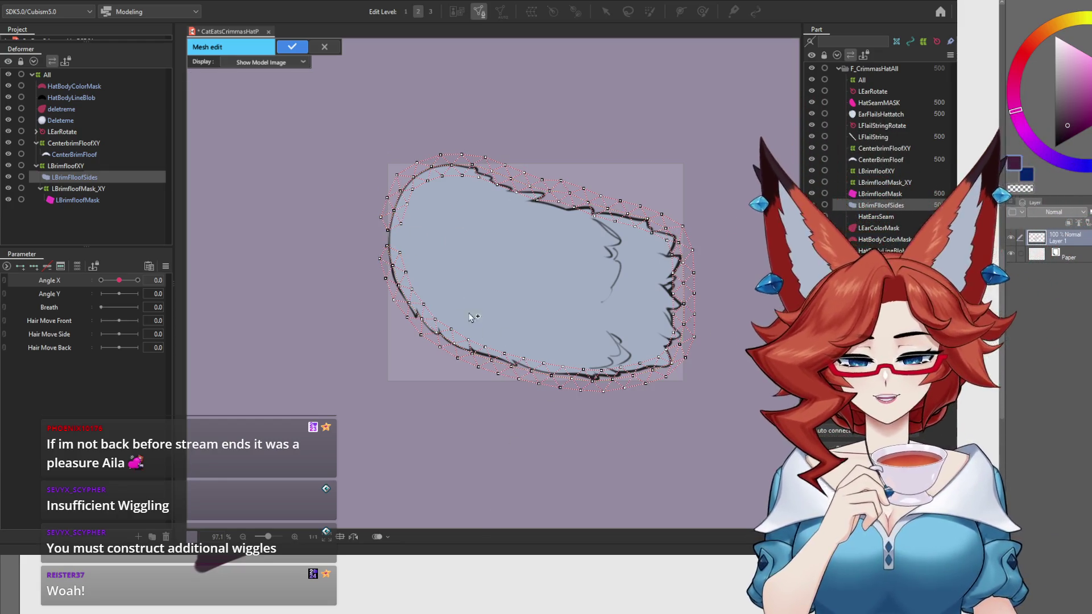
Add extra mesh vertices along the fluff's left edge.
mouse_move(441, 236)
mouse_down()
mouse_move(492, 273)
mouse_move(512, 264)
mouse_up()
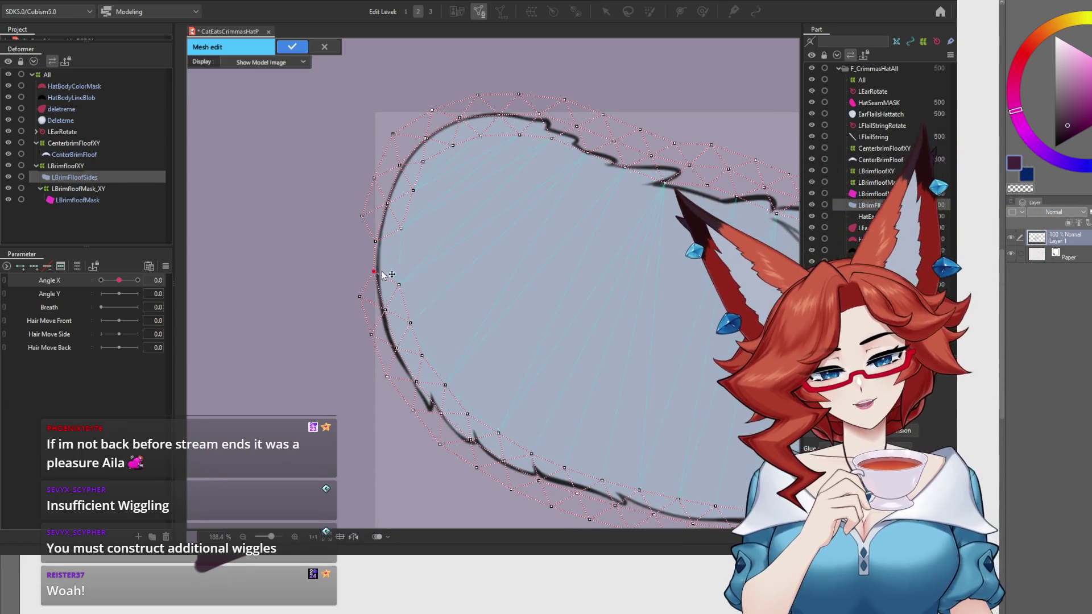
click(398, 282)
click(402, 229)
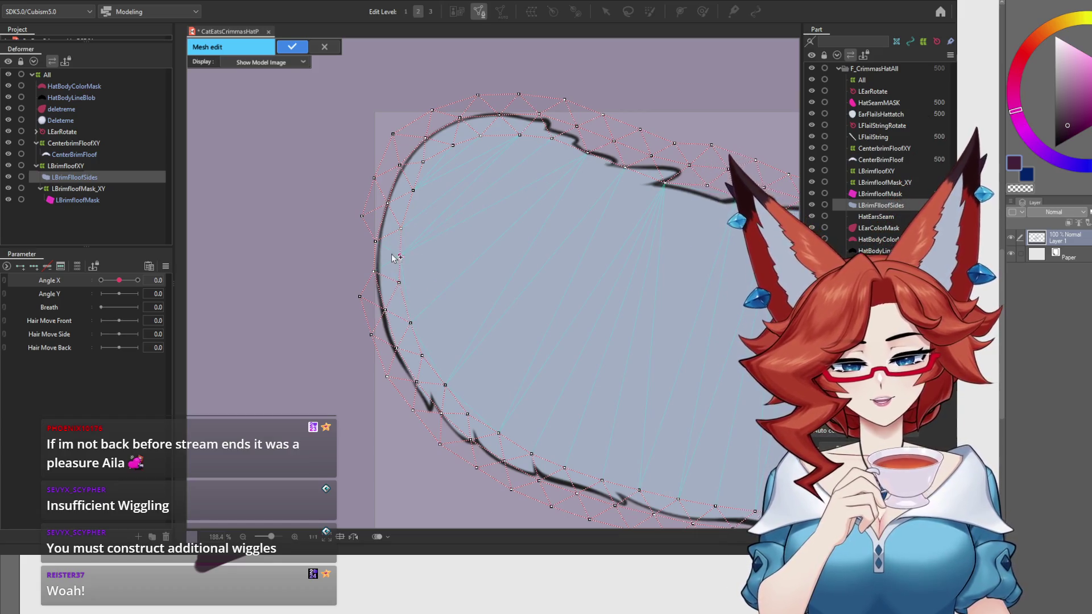
click(400, 255)
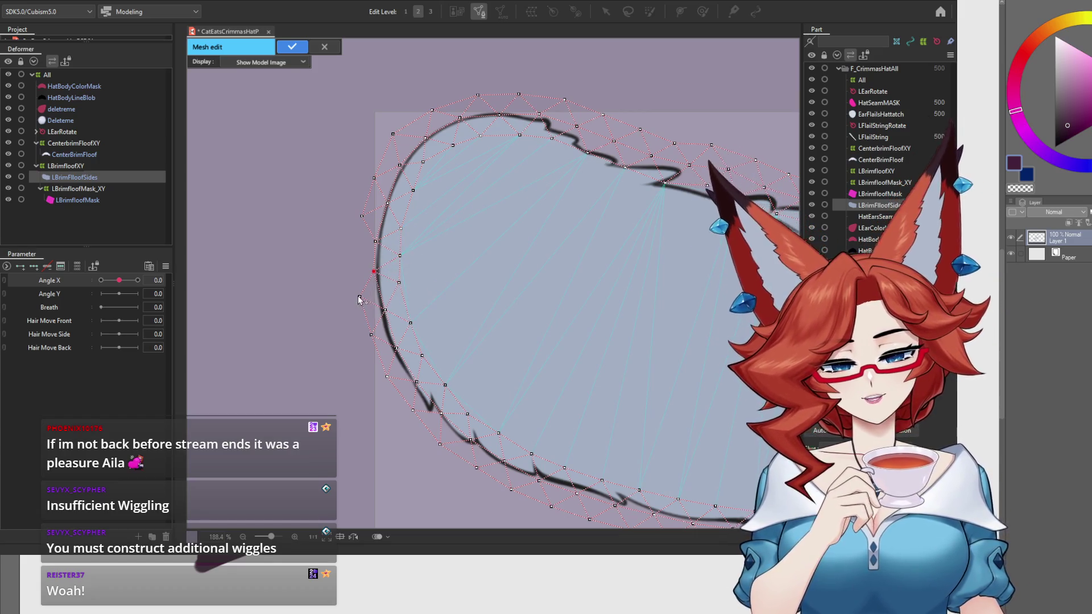
click(362, 217)
click(362, 254)
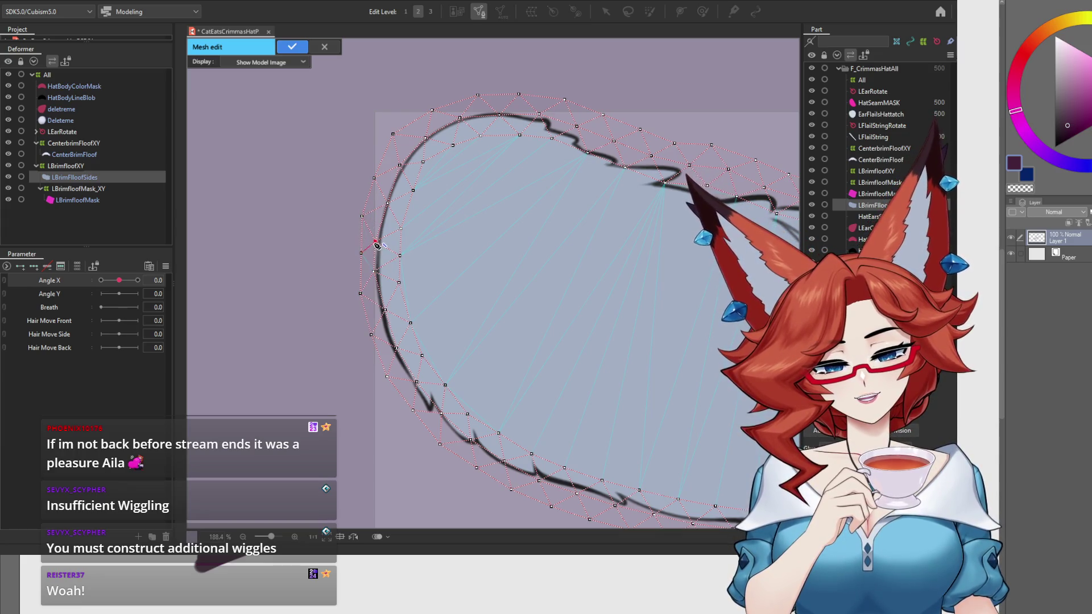
click(362, 254)
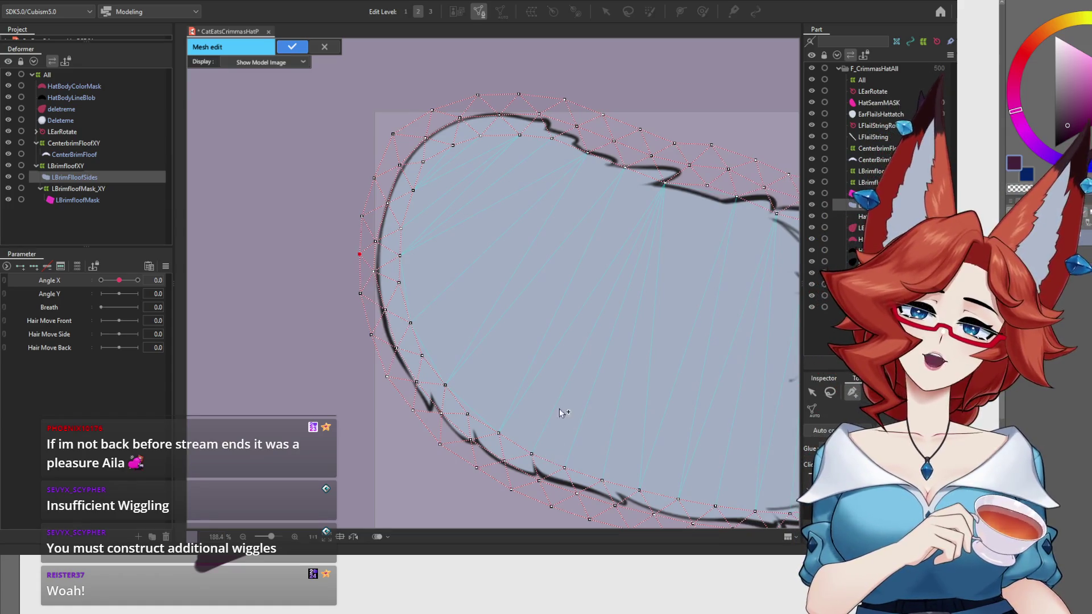
Add a chain of interior vertices down the fluff and confirm the mesh edit.
mouse_move(657, 409)
mouse_down()
mouse_move(446, 359)
mouse_move(605, 370)
mouse_move(650, 399)
mouse_up()
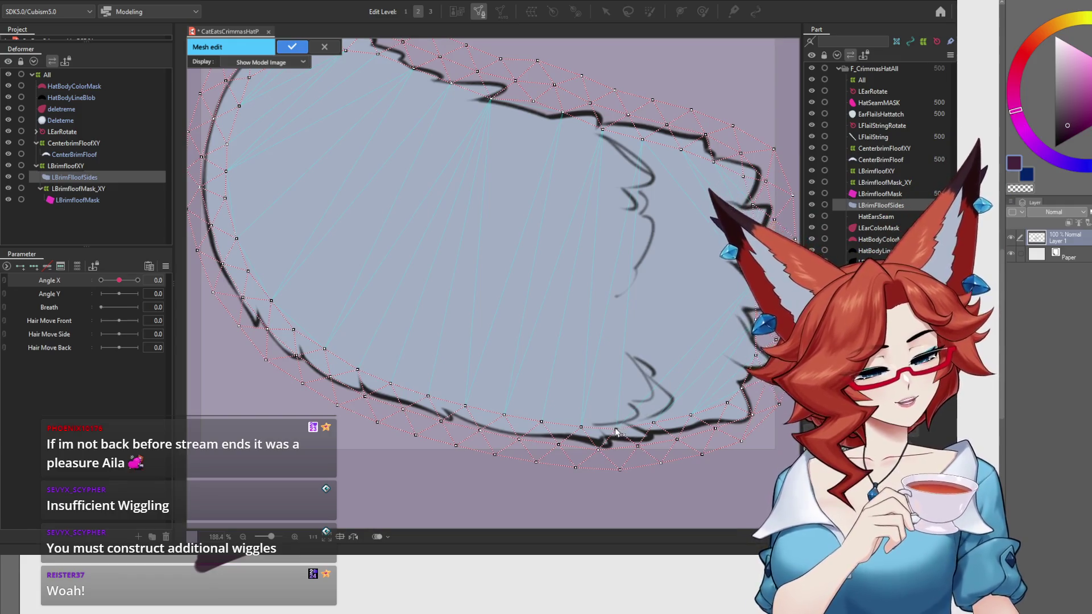
click(639, 418)
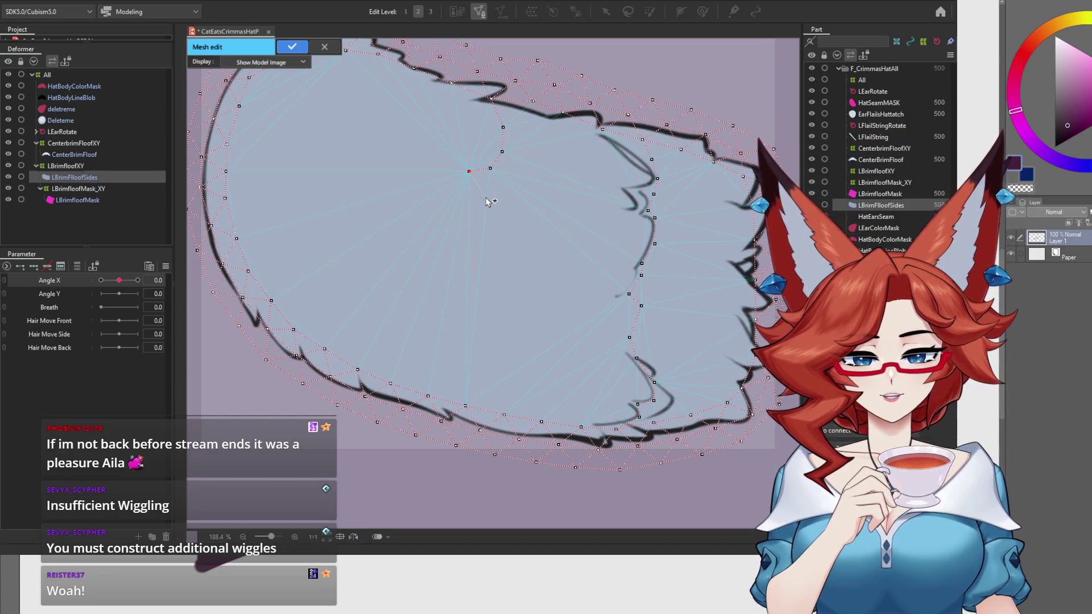
click(450, 309)
click(431, 322)
click(438, 340)
click(445, 360)
click(438, 376)
click(427, 395)
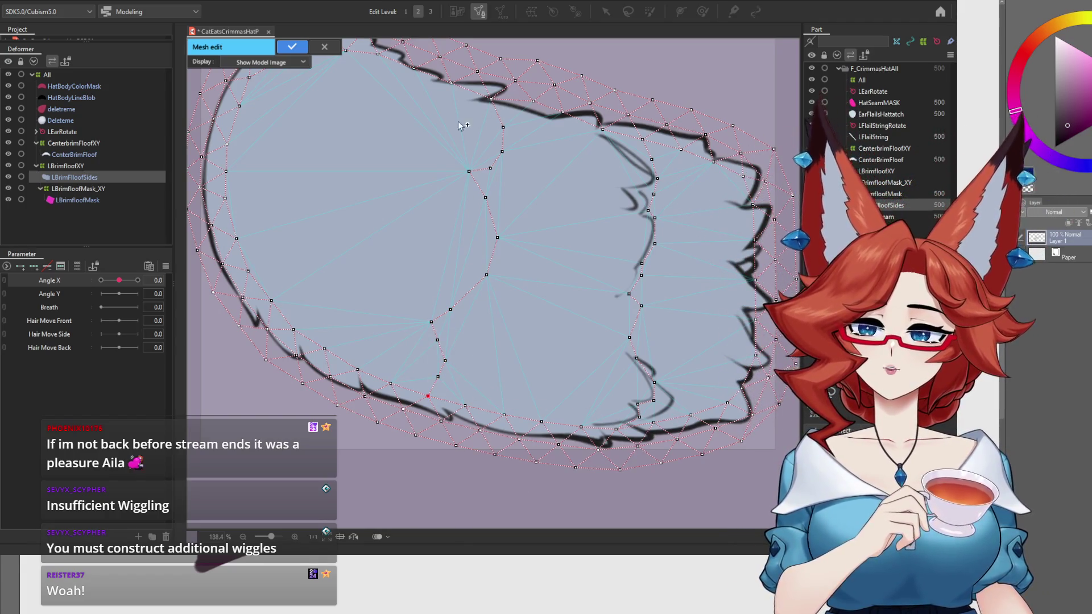
scroll(524, 364, down, 4)
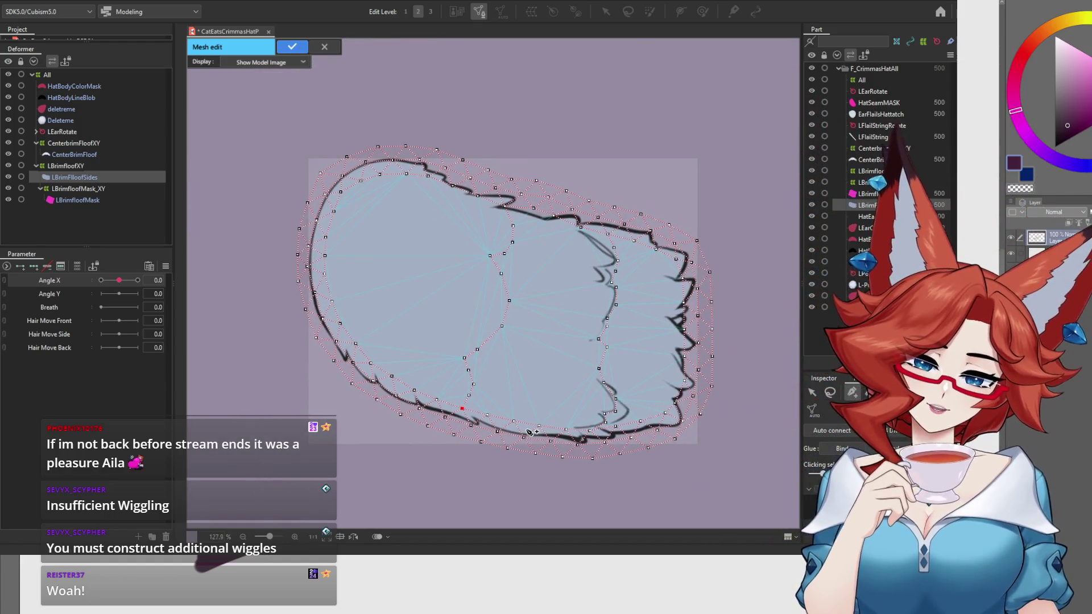
click(293, 47)
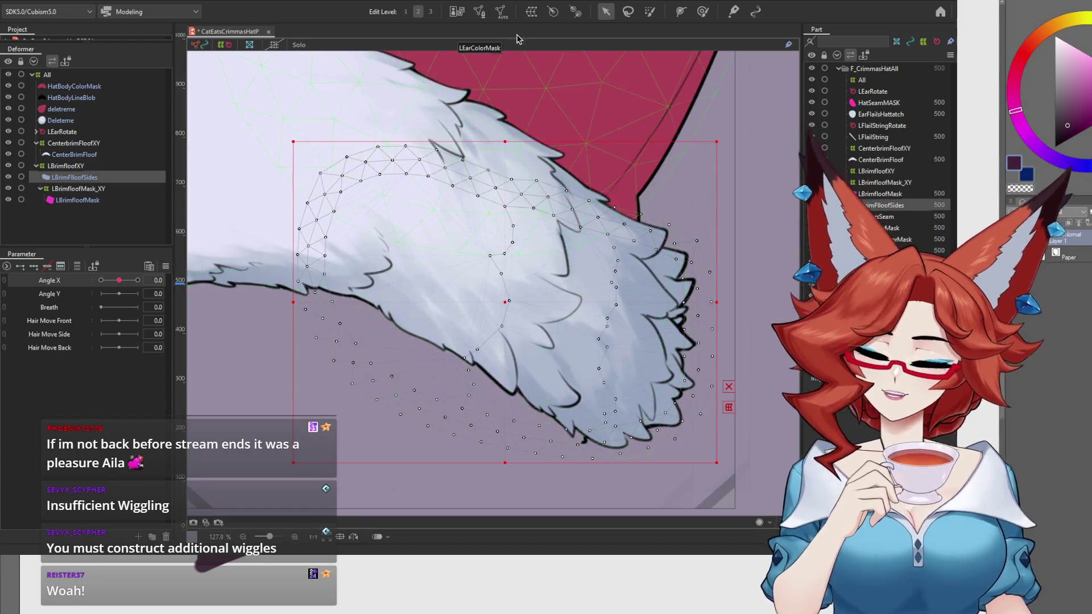
Select the LBrimfloofXY warp and pose the fluff at Angle X -30.
click(100, 281)
mouse_move(98, 283)
mouse_down()
mouse_move(138, 282)
mouse_move(83, 289)
mouse_up()
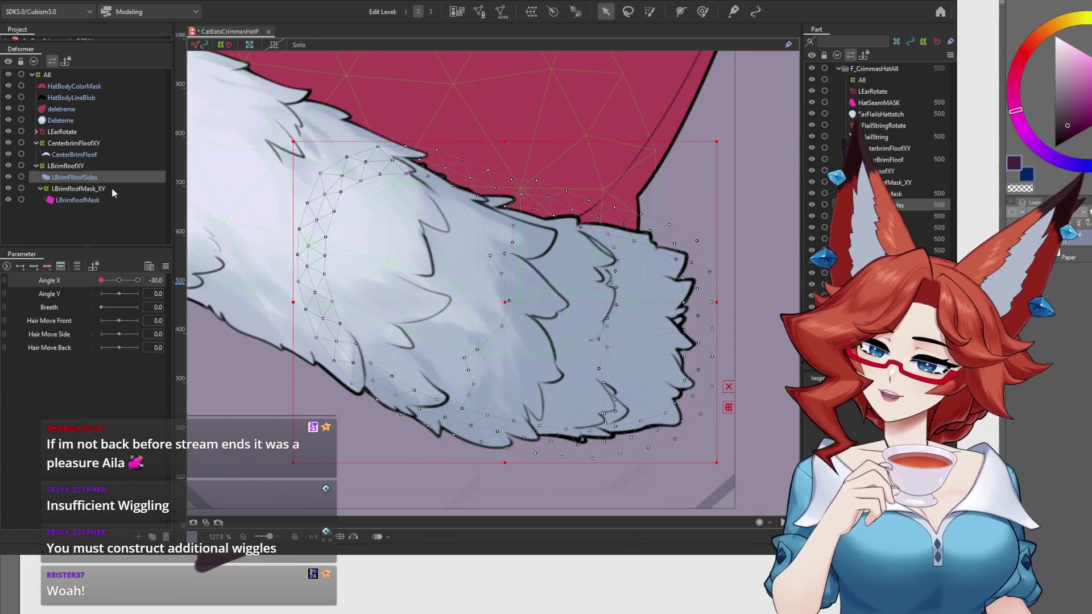
click(80, 166)
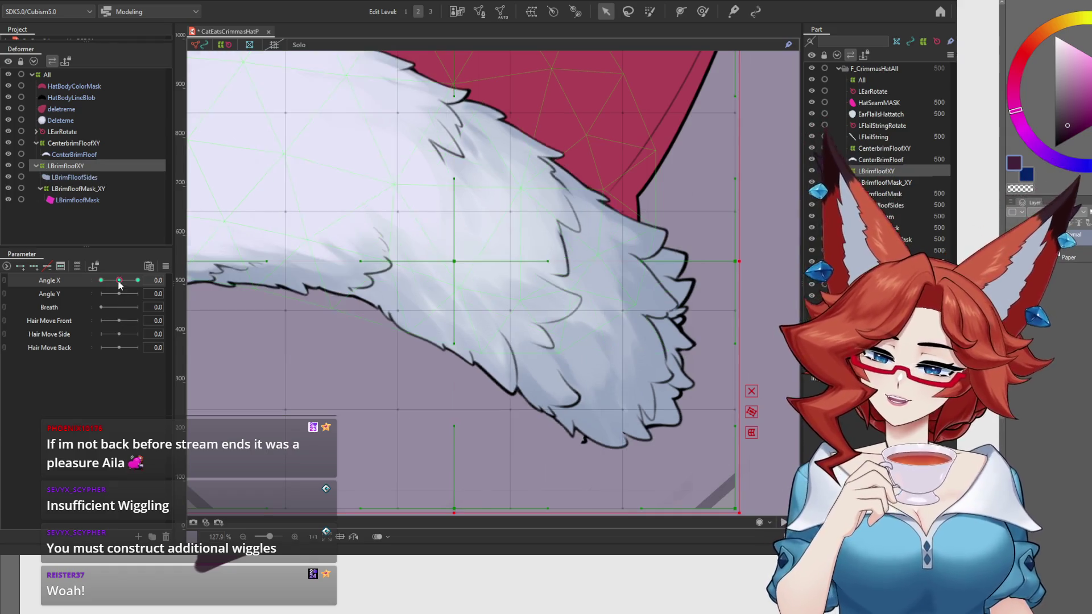
drag(119, 284, 90, 284)
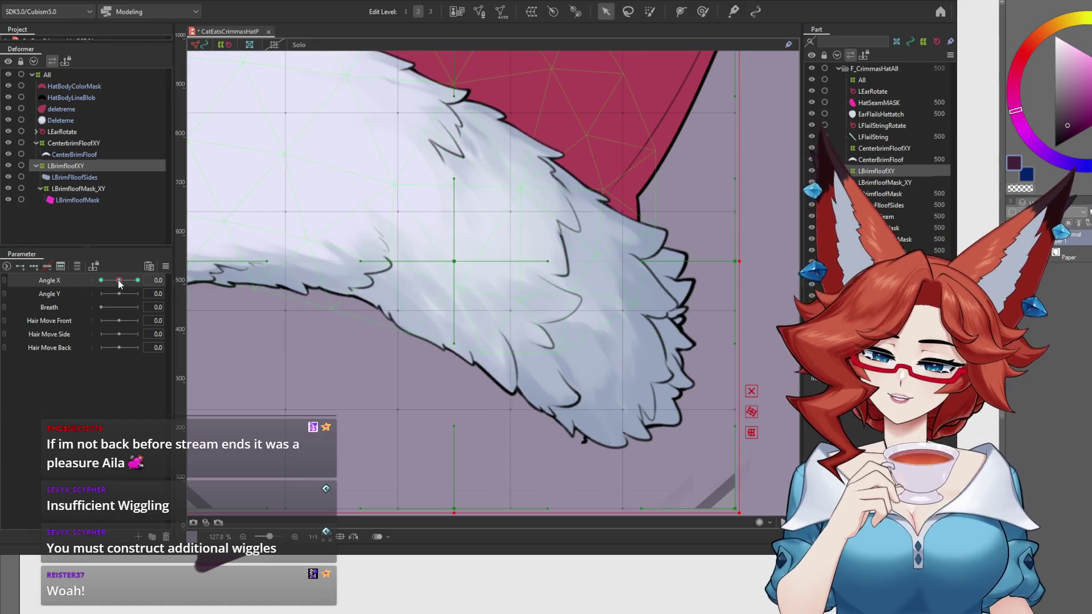
scroll(532, 420, down, 3)
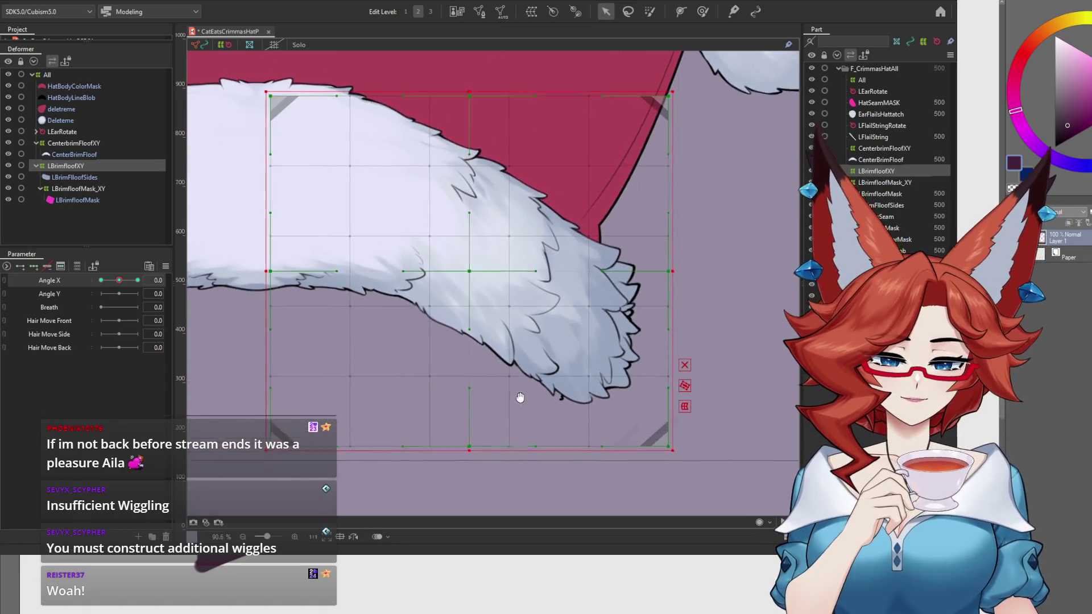
click(101, 280)
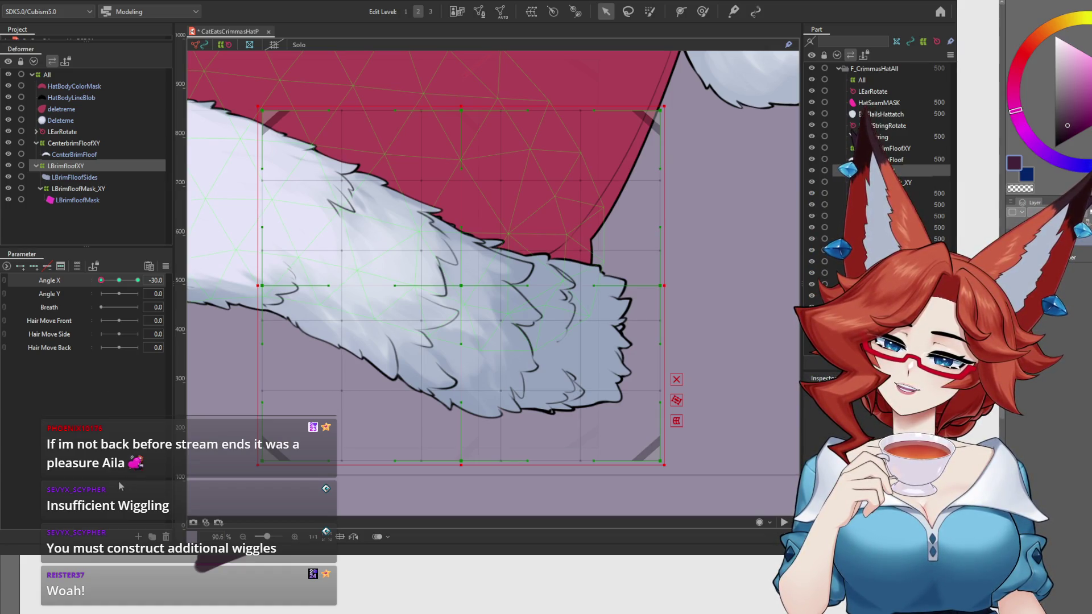
Expand LBrimfloofMask_XY, select LBrimfloofXY and swing the fluff through Angle X.
click(41, 189)
click(86, 189)
drag(86, 190, 72, 161)
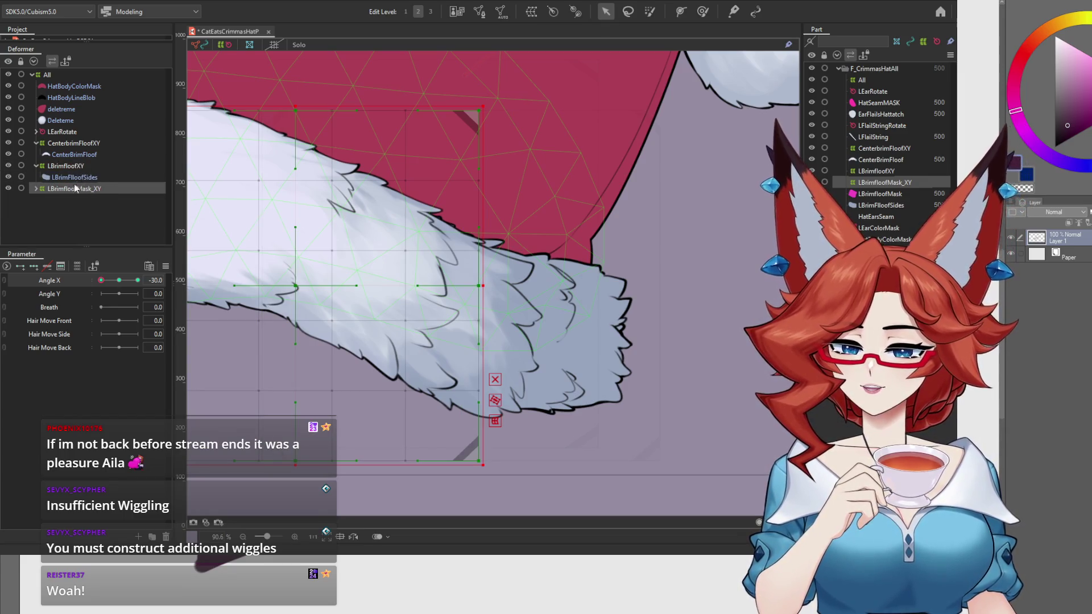
click(36, 189)
click(65, 165)
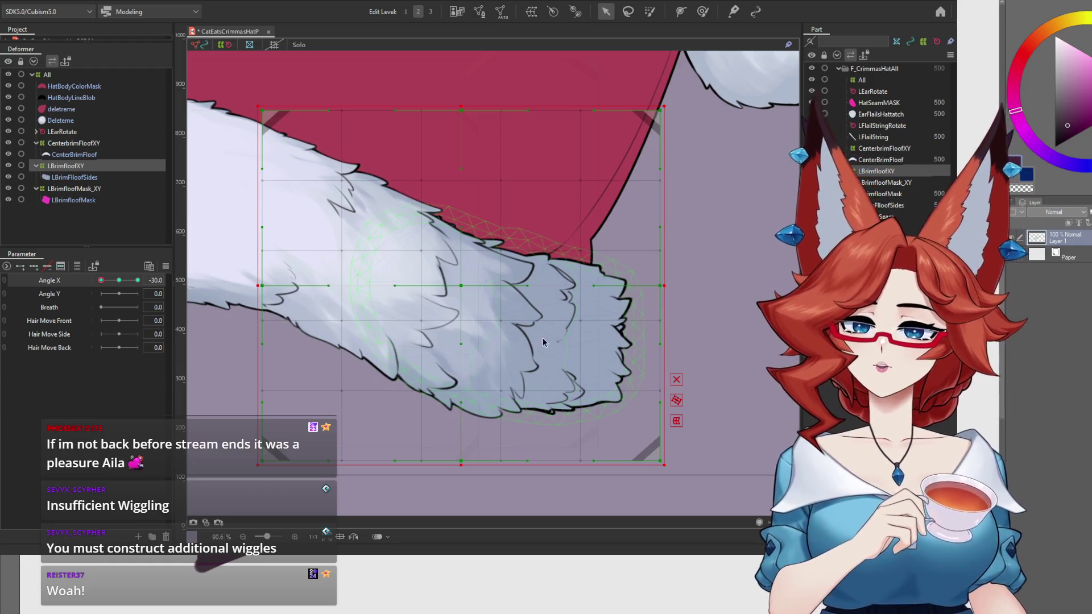
mouse_move(101, 280)
mouse_down()
mouse_move(130, 281)
mouse_move(81, 290)
mouse_move(118, 287)
mouse_up()
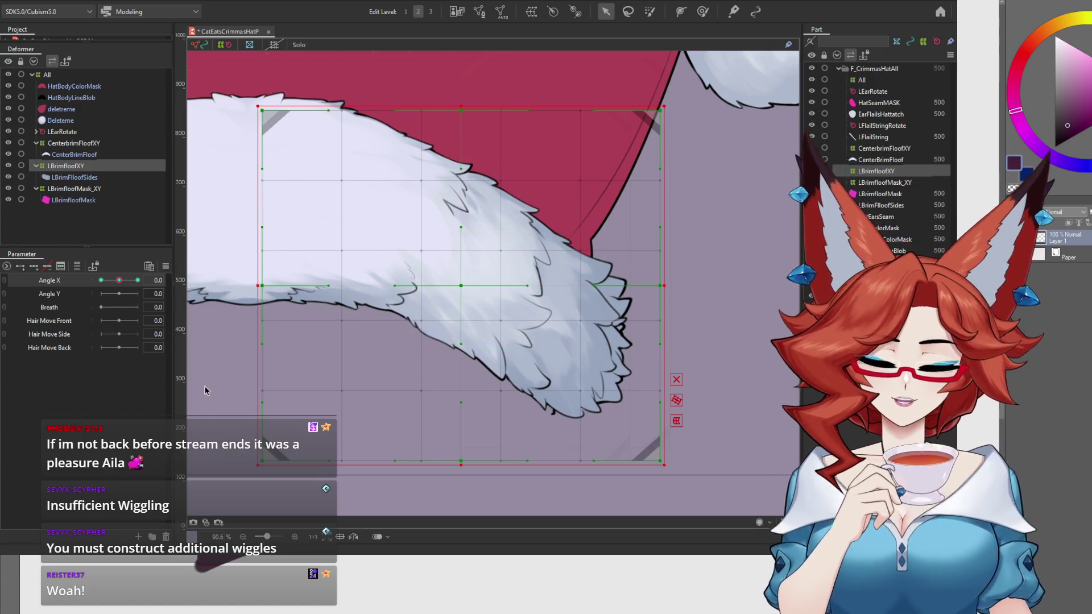
Hide the LBrimfloofMask mesh so the side fluff is no longer clipped.
click(74, 155)
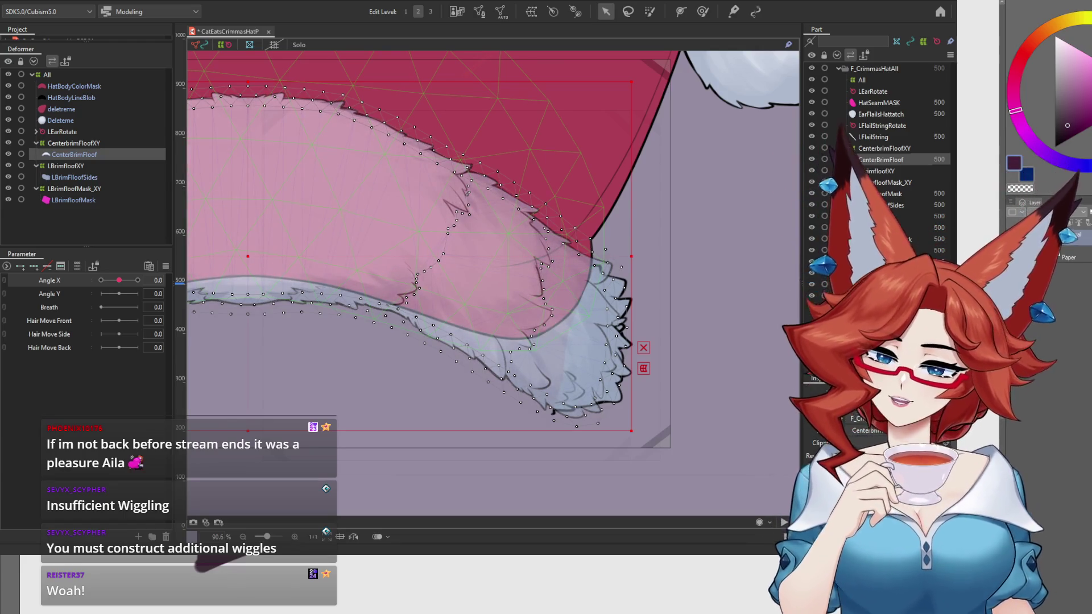
click(79, 200)
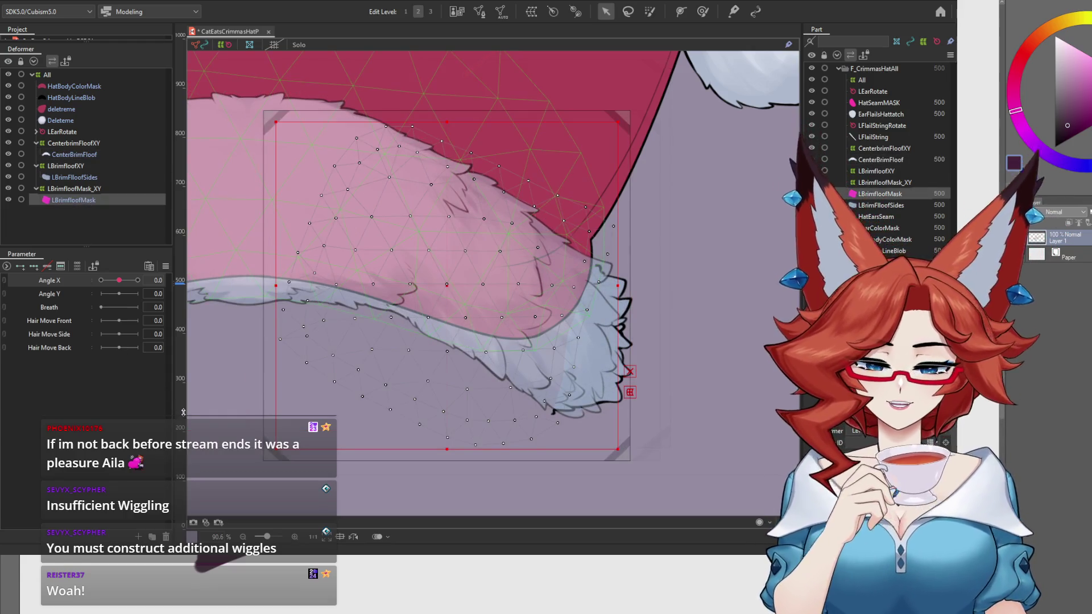
click(8, 200)
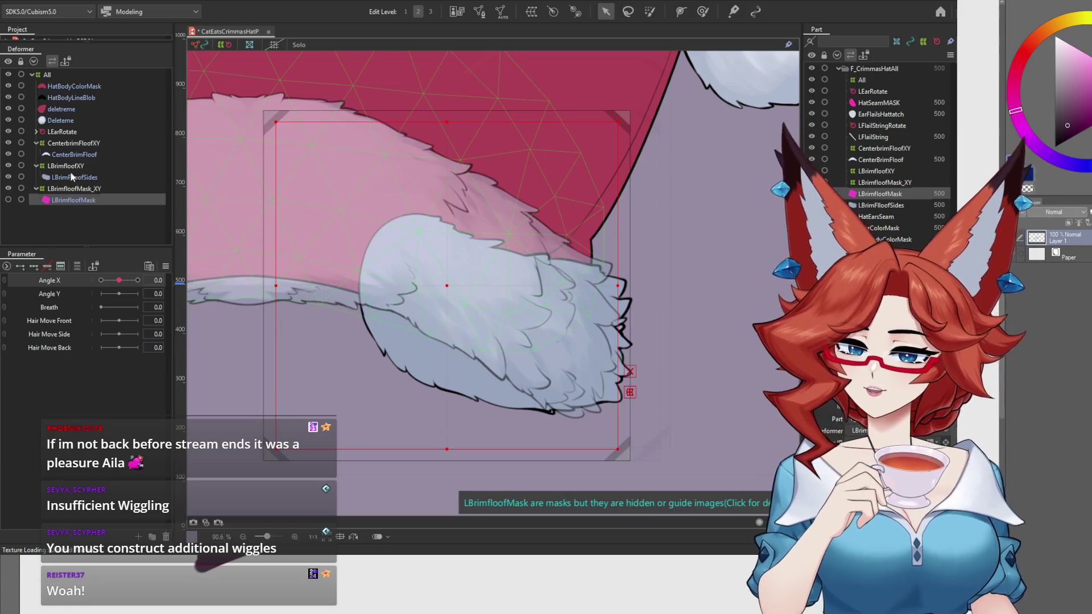
Pull LBrimfloofXY's top, bottom and left edges in to the fluff, checking at Angle X -30.
click(69, 166)
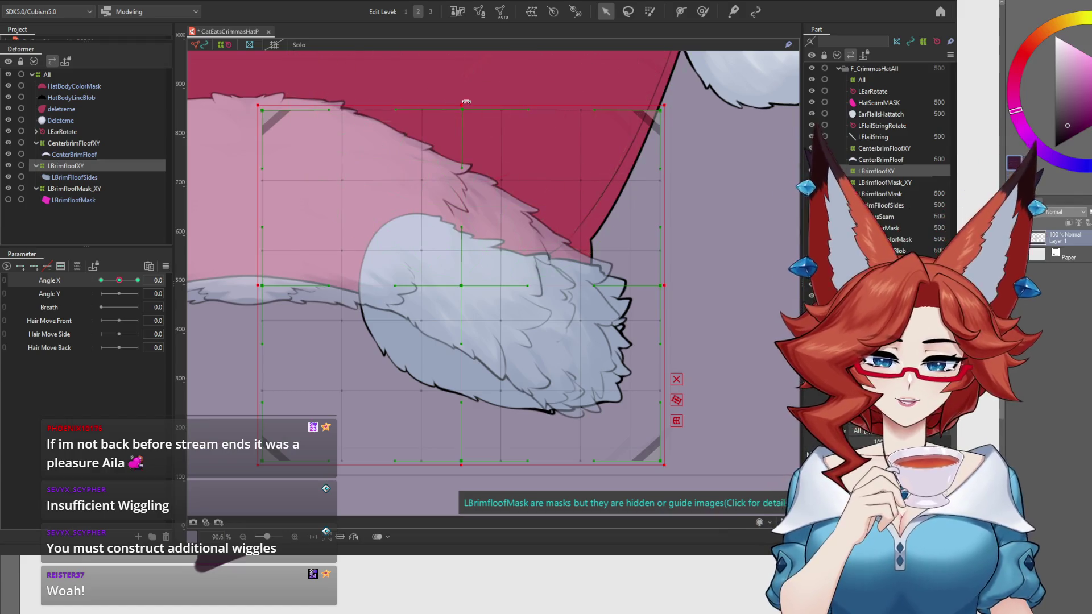
drag(462, 114, 467, 151)
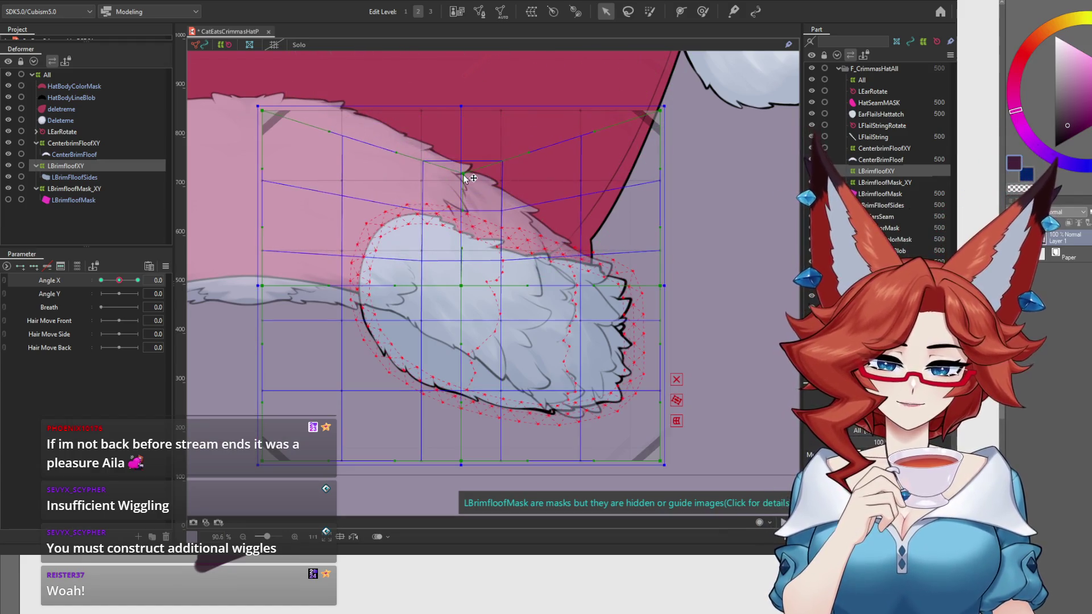
drag(461, 114, 459, 182)
drag(462, 468, 453, 441)
drag(261, 318, 336, 318)
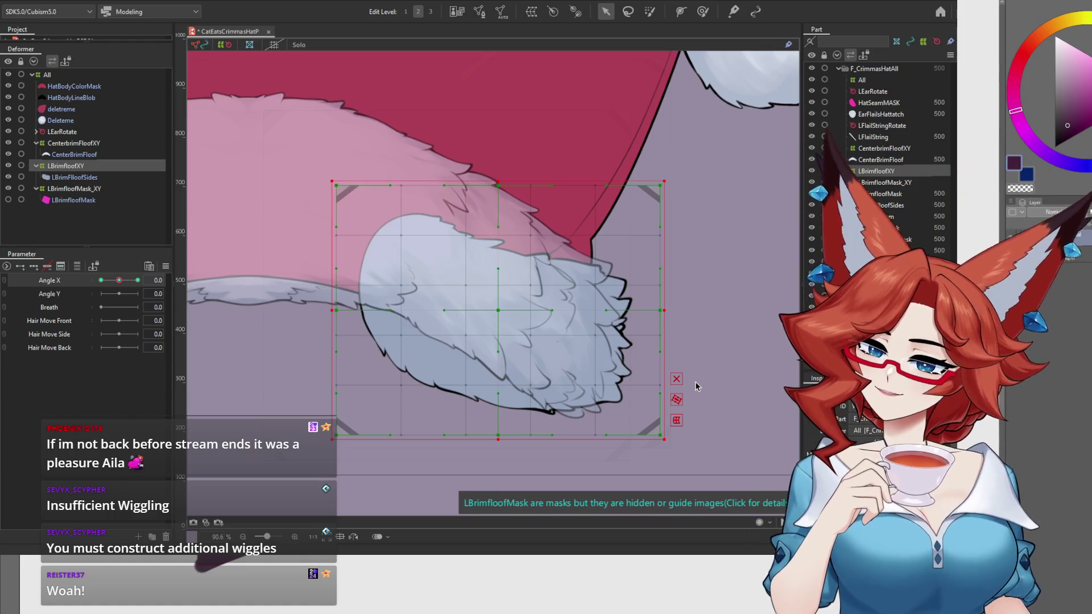
click(100, 280)
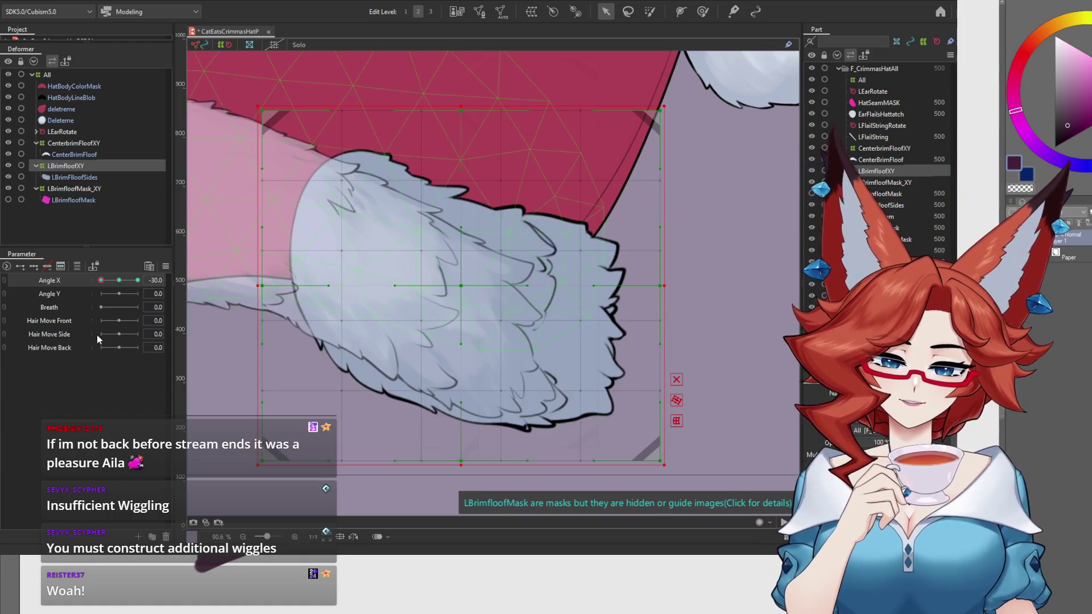
Preview CenterBrimFloof turning from Angle X 0 to -30, then reselect LBrimfloofXY.
drag(614, 413, 641, 374)
drag(606, 394, 590, 402)
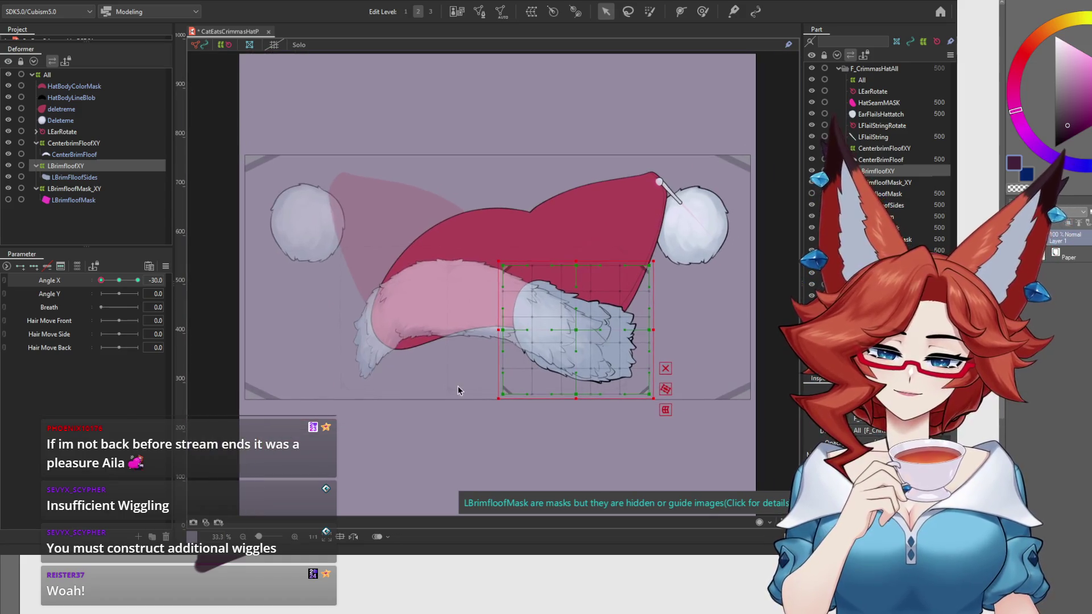
click(119, 280)
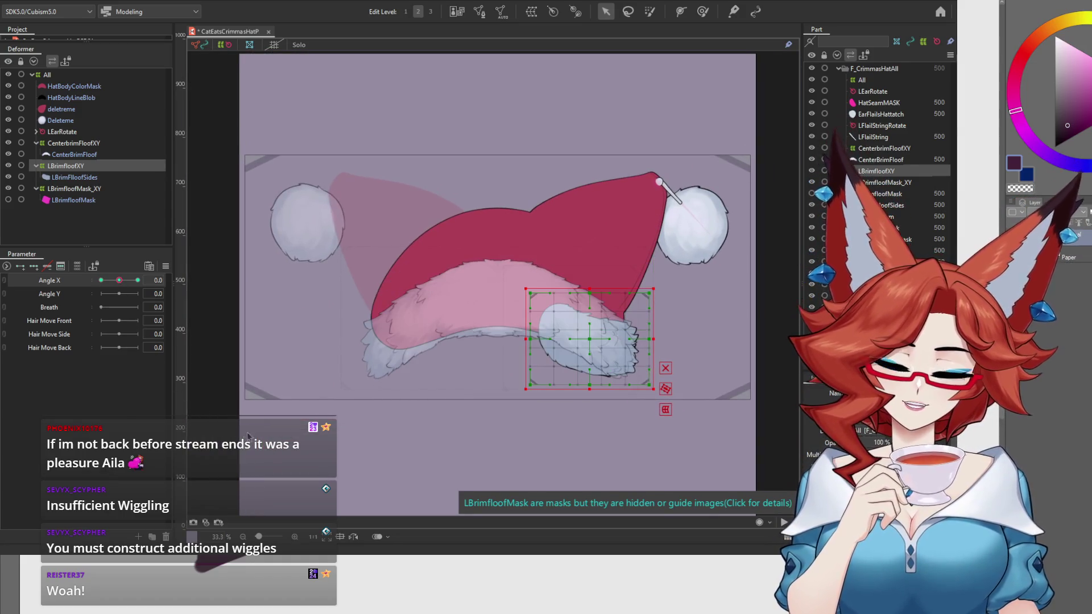
click(267, 453)
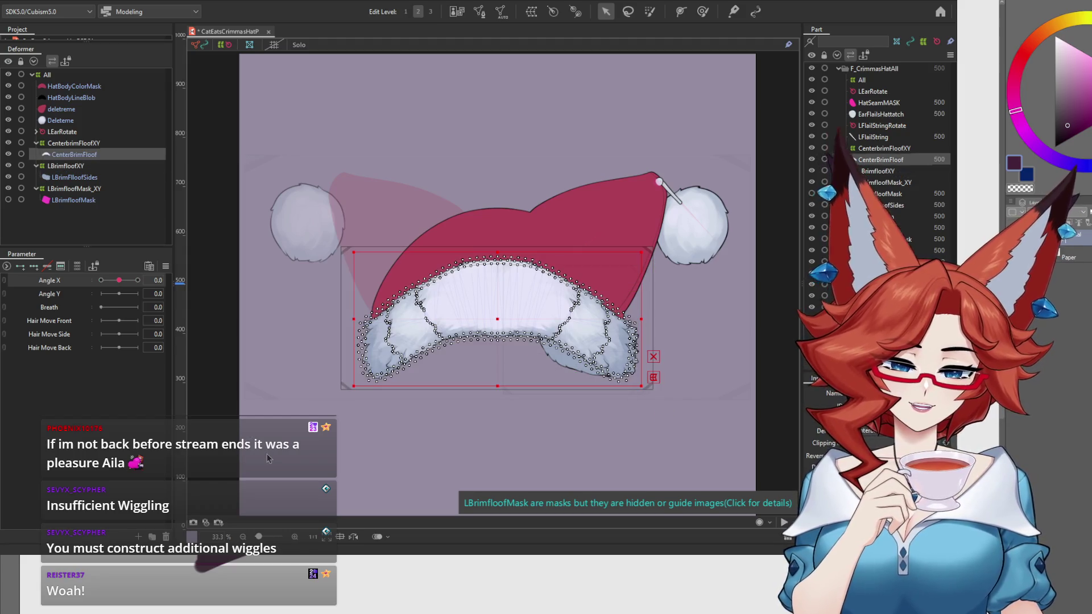
mouse_move(119, 279)
mouse_down()
mouse_move(100, 281)
mouse_move(134, 281)
mouse_move(101, 281)
mouse_up()
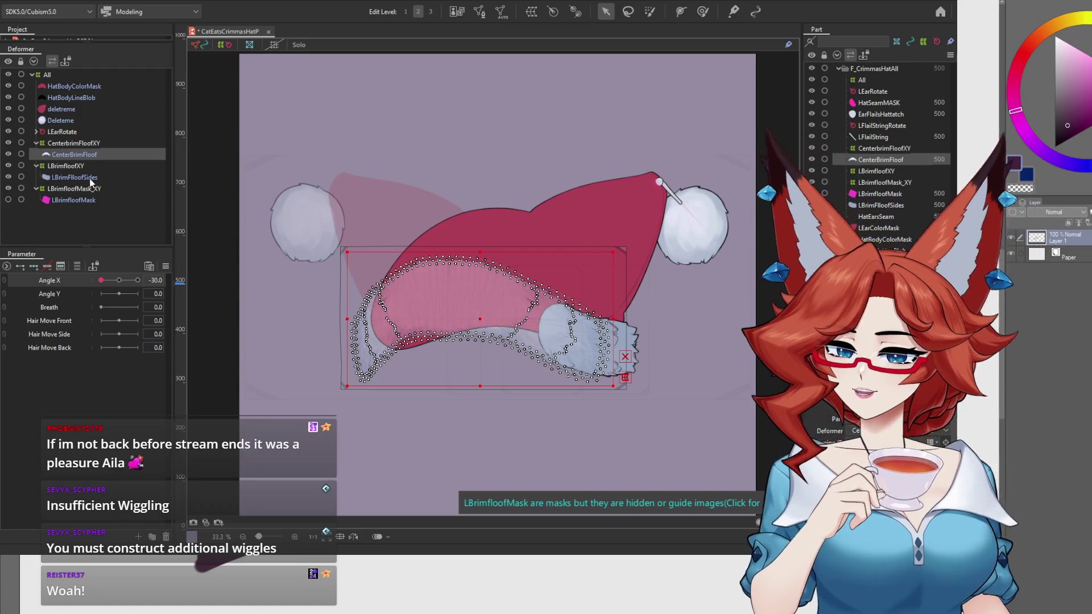
click(78, 167)
Tighten the LBrimfloofXY warp's top, left and bottom edges onto the fluff.
scroll(711, 341, up, 5)
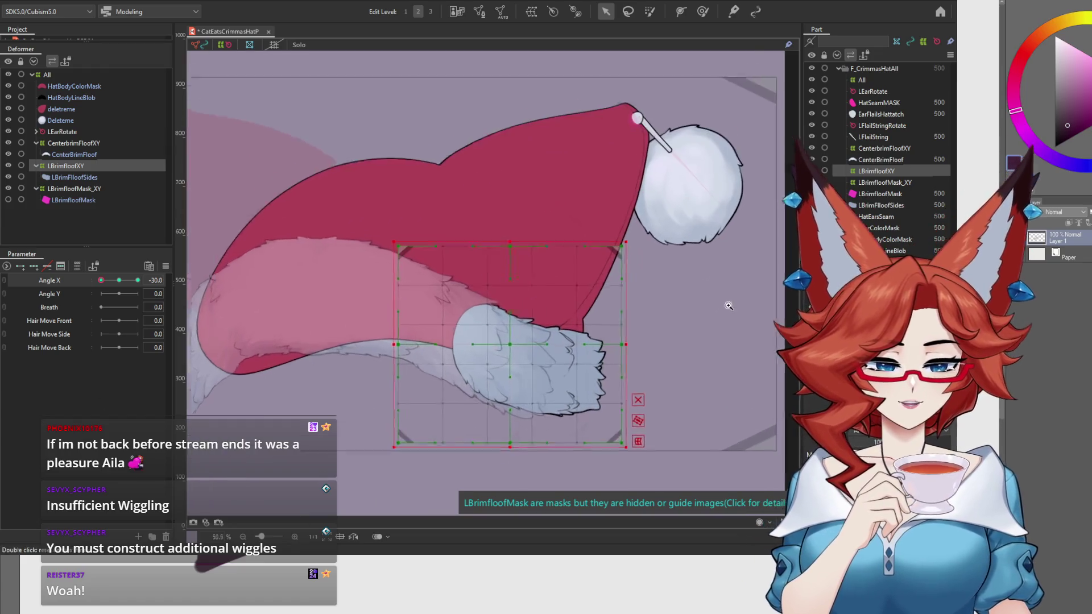
drag(476, 175, 485, 223)
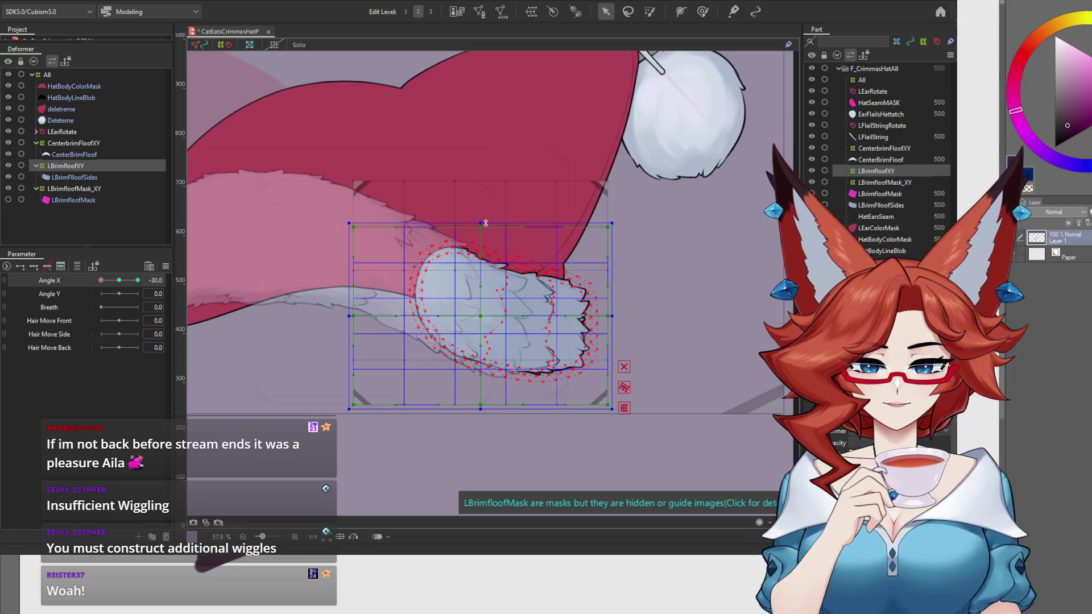
drag(353, 315, 395, 319)
drag(504, 409, 510, 392)
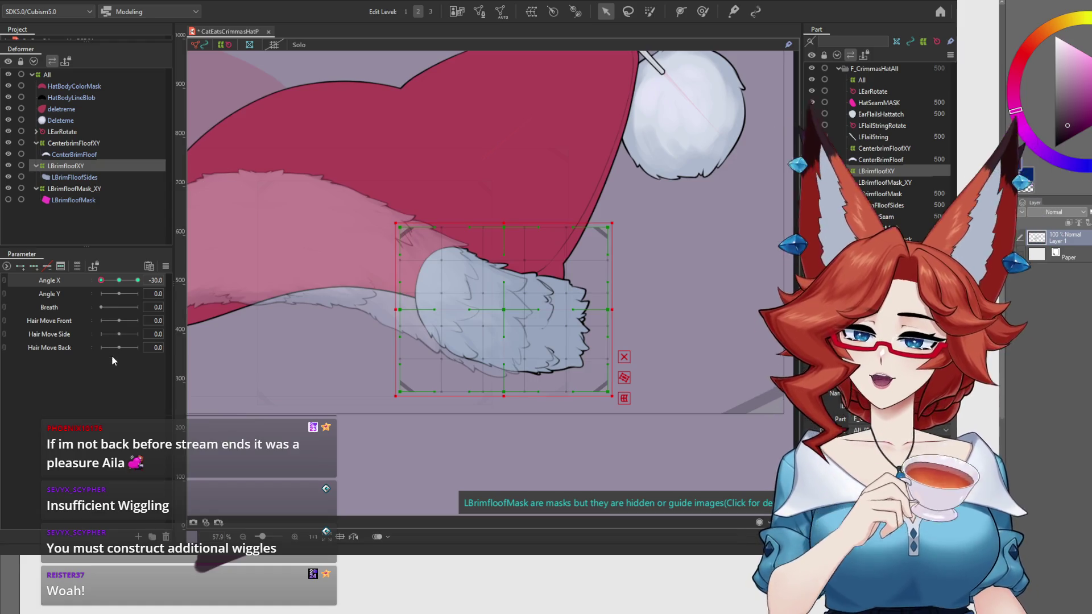
Compare the fluff at Angle X 0 and -30, ending on the 0 key.
click(117, 281)
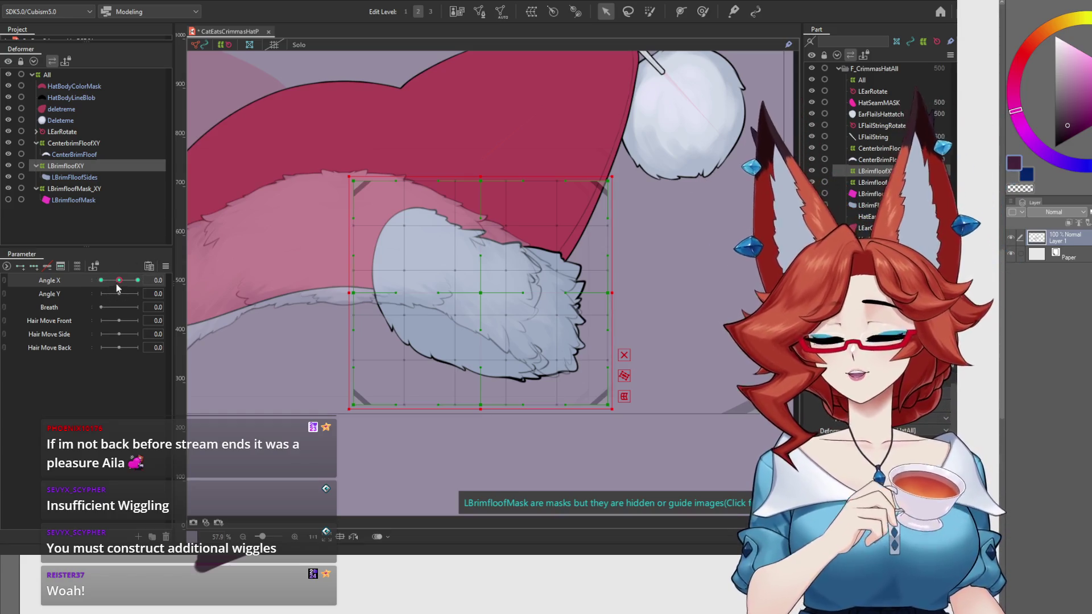
click(101, 280)
mouse_move(101, 281)
mouse_down()
mouse_move(119, 280)
mouse_move(73, 284)
mouse_move(119, 280)
mouse_move(101, 280)
mouse_up()
click(121, 281)
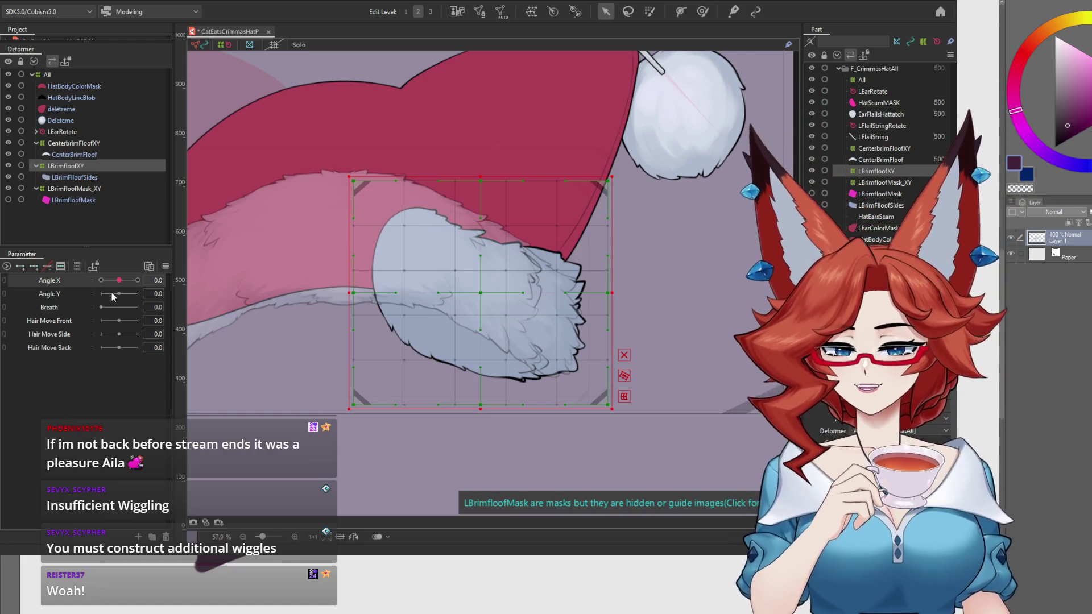
drag(119, 281, 101, 280)
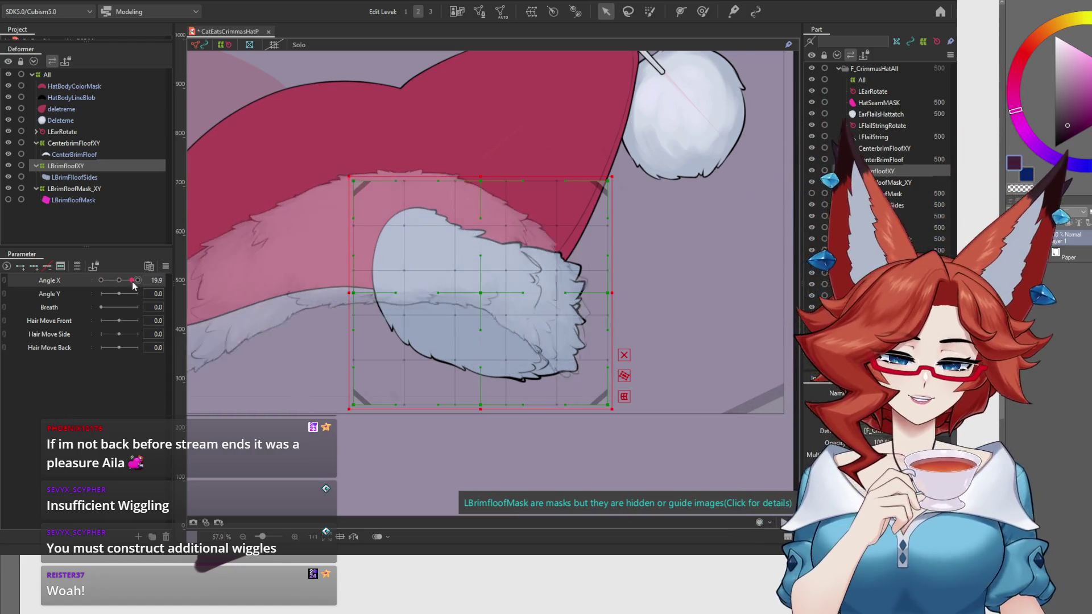
key(ctrl+z)
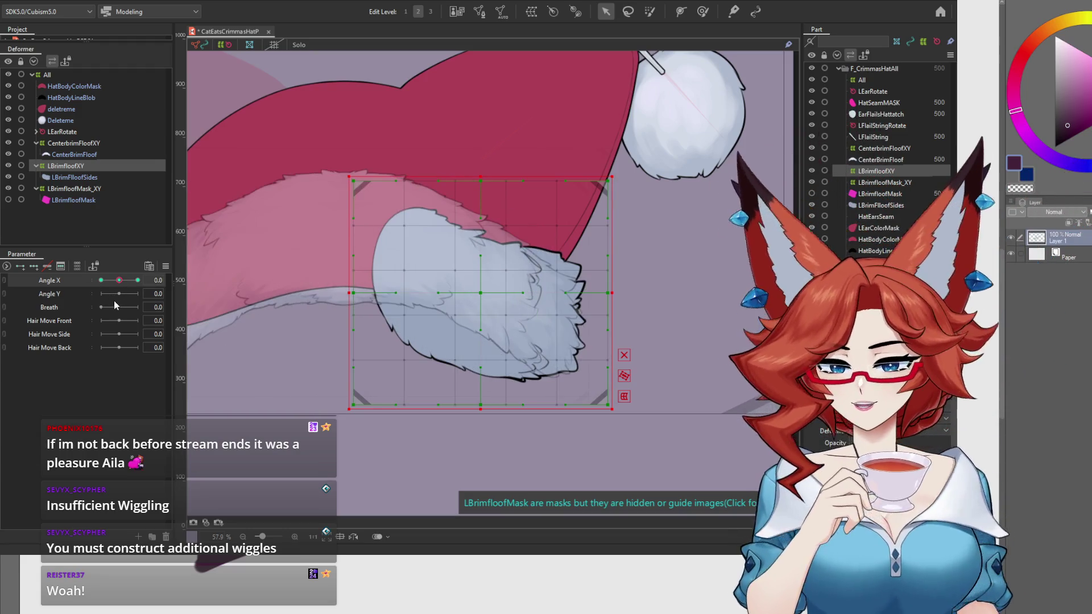
key(ctrl+y)
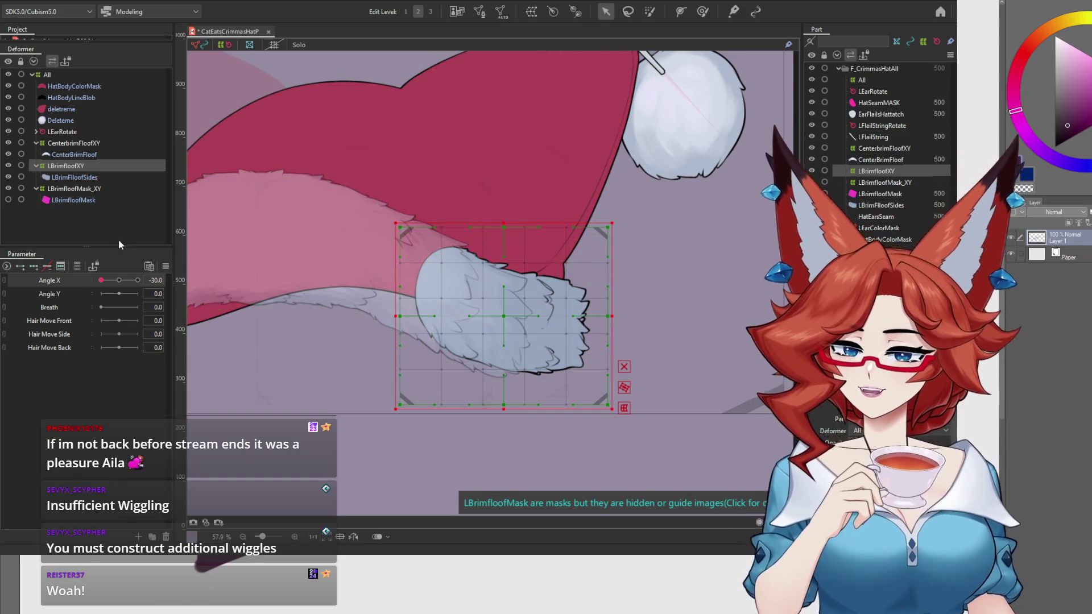
click(119, 280)
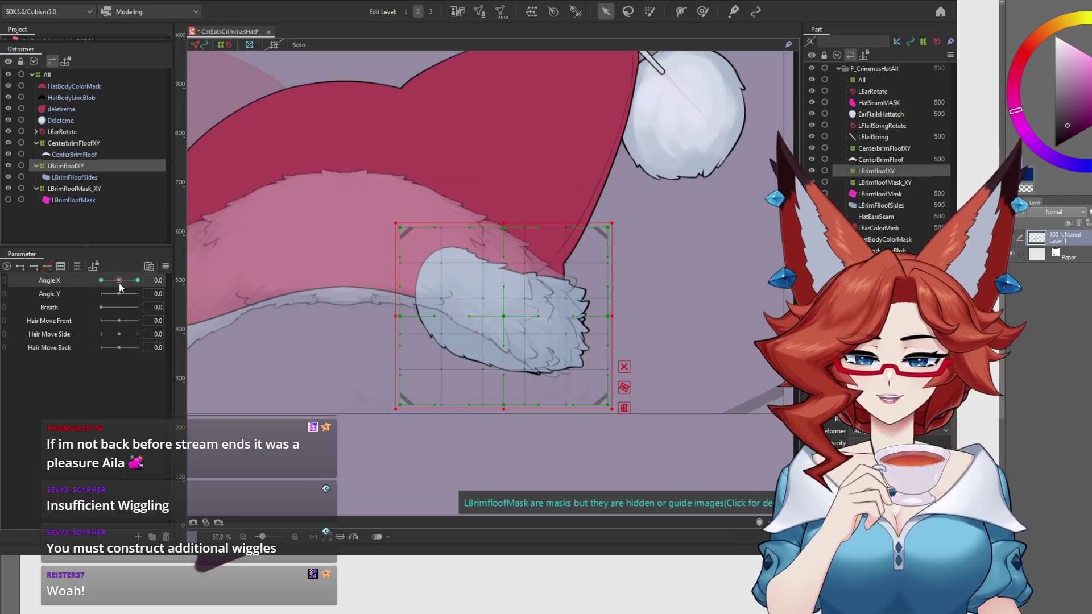
scroll(636, 287, up, 4)
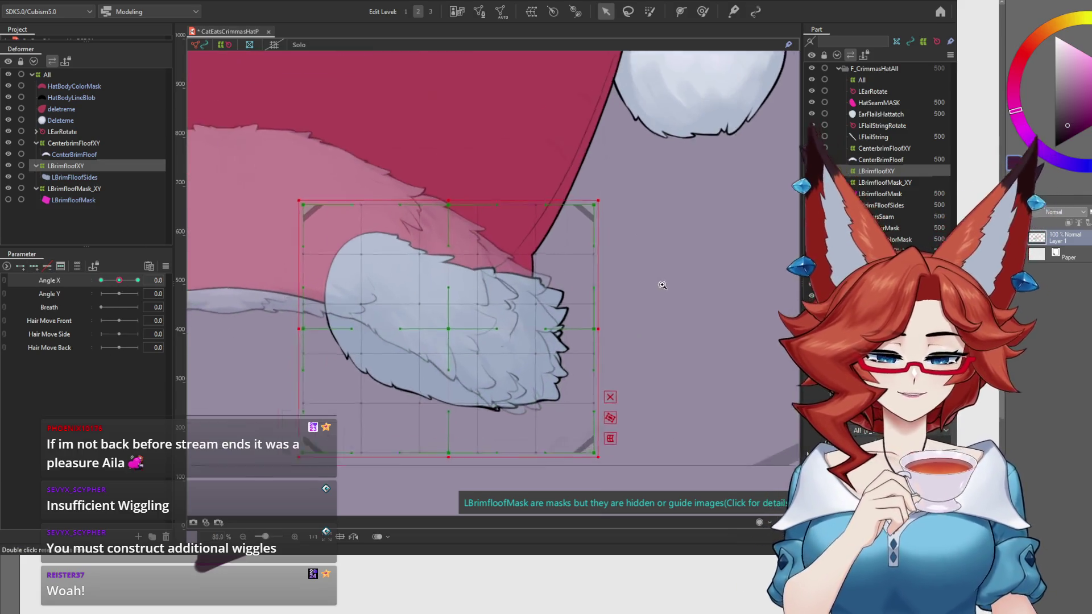
Lasso the fluff's left-side points and shift them right in three passes of about 30 px.
drag(688, 267, 676, 249)
click(628, 11)
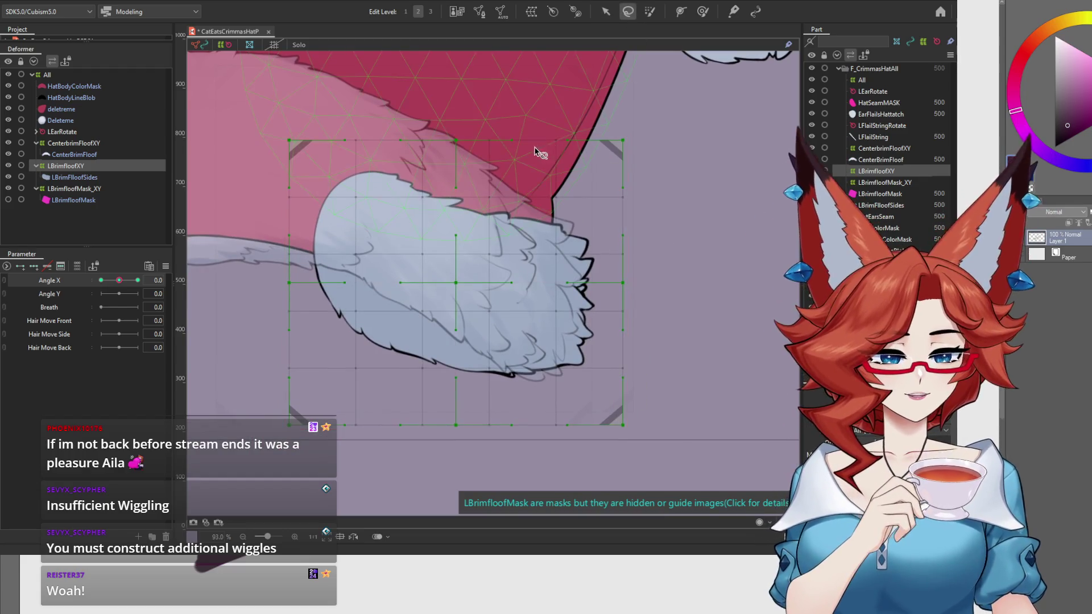
drag(540, 115, 574, 90)
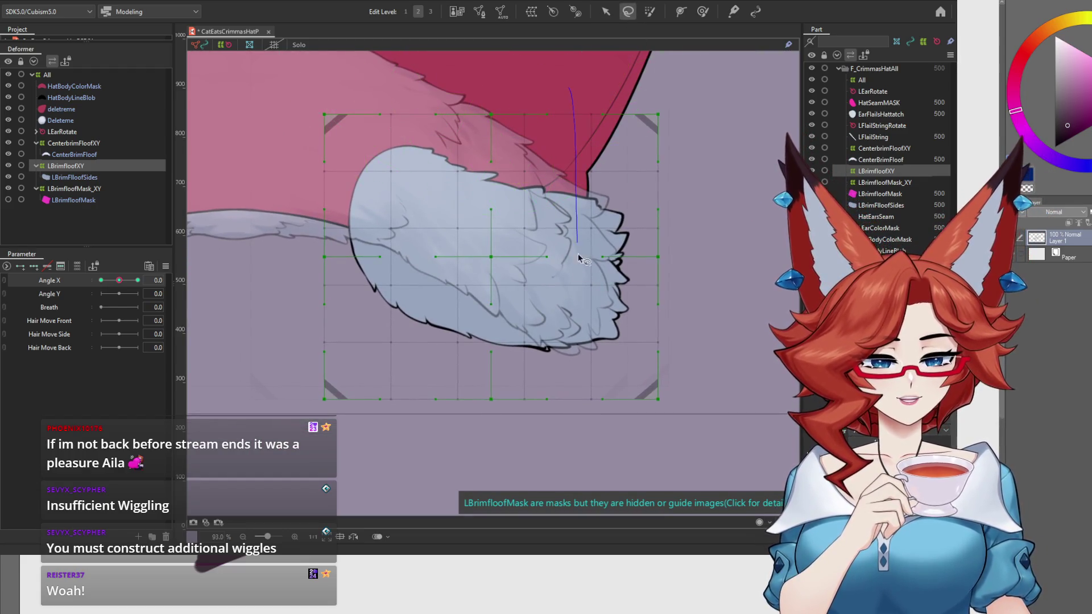
drag(450, 75, 460, 72)
click(606, 11)
drag(422, 260, 452, 260)
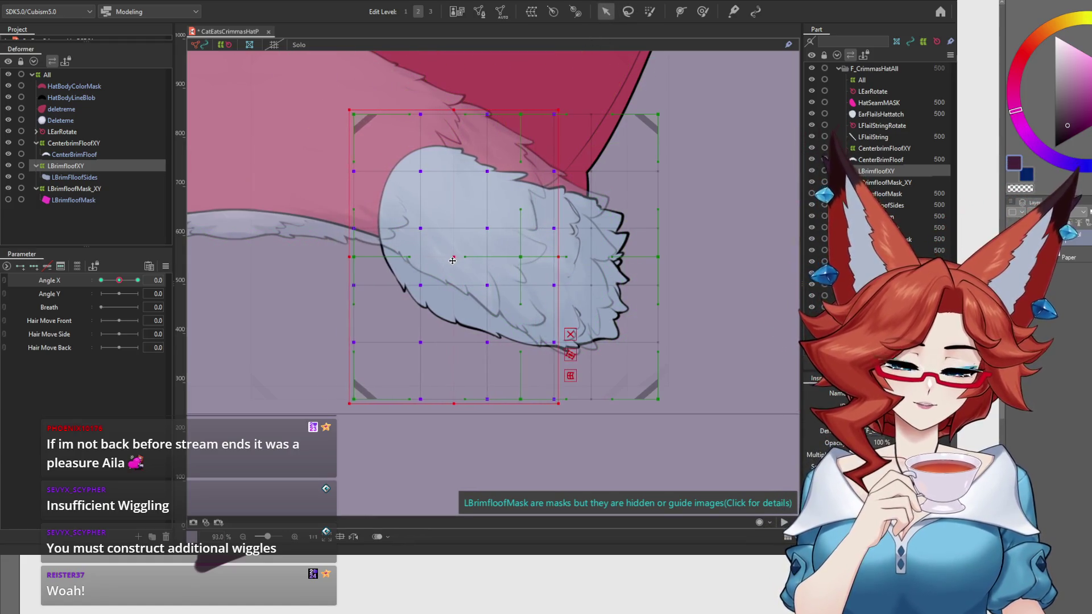
click(632, 13)
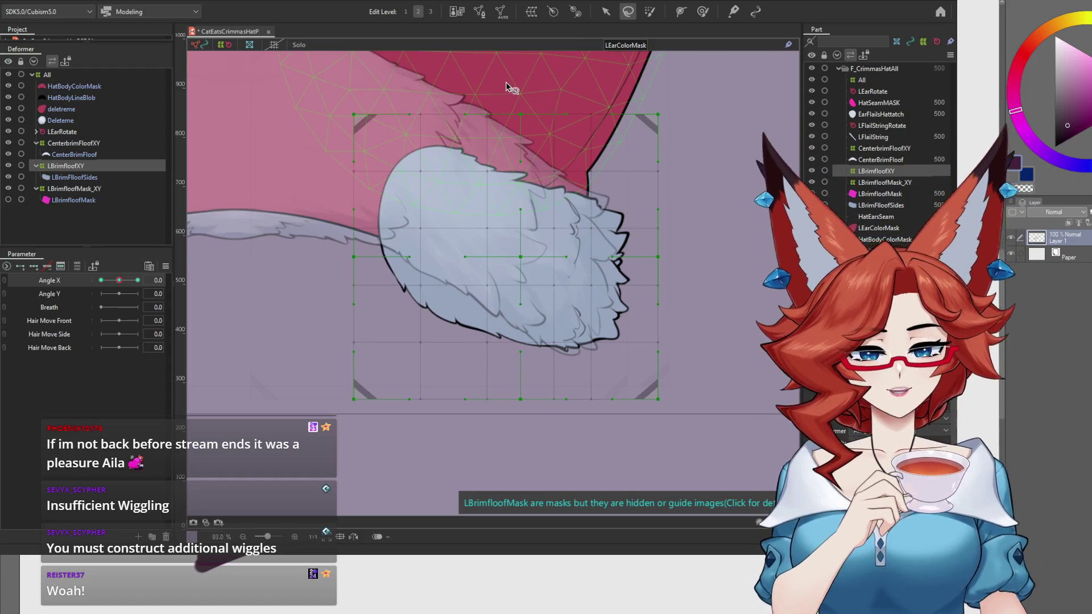
drag(506, 86, 491, 460)
drag(381, 59, 386, 57)
click(604, 13)
drag(421, 257, 439, 259)
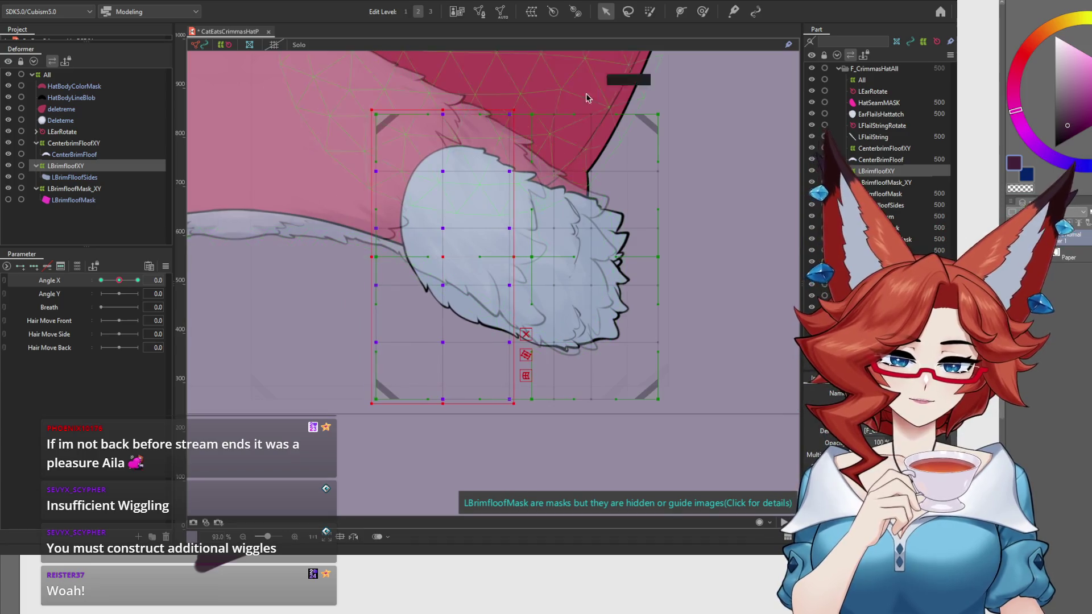
click(628, 11)
drag(482, 86, 477, 437)
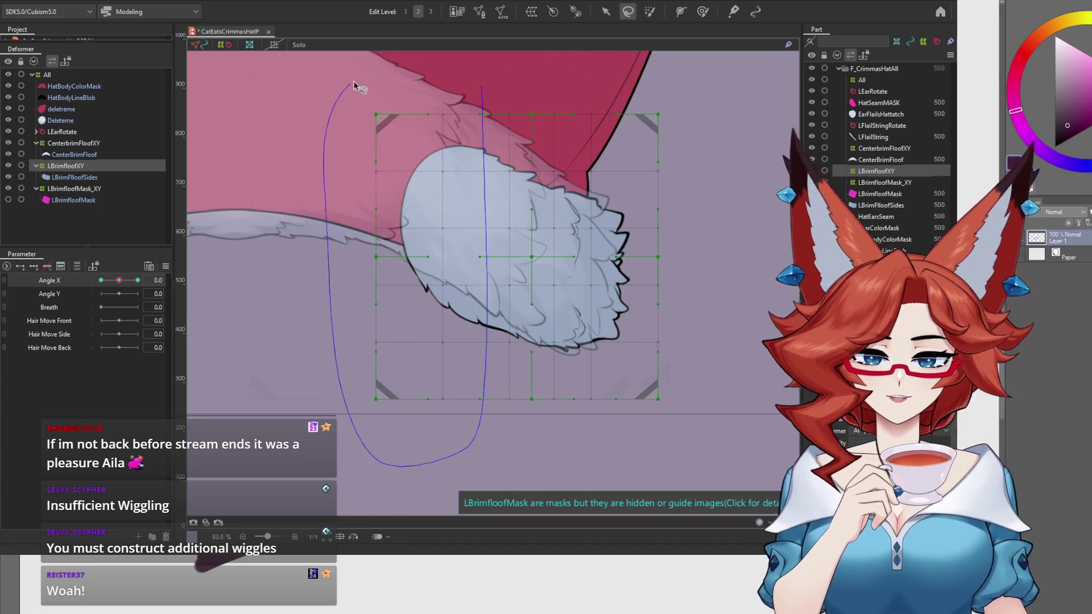
drag(345, 96, 348, 94)
click(605, 12)
drag(412, 258, 425, 259)
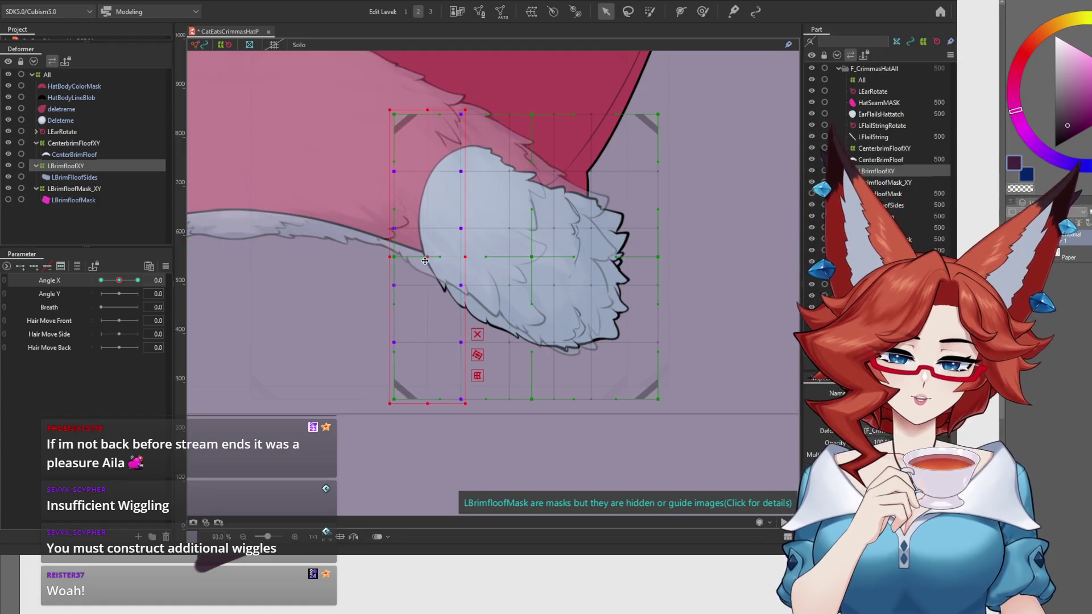
Refine the outline with the Deform Brush, pushing the right edge inward, then preview Angle X.
click(697, 16)
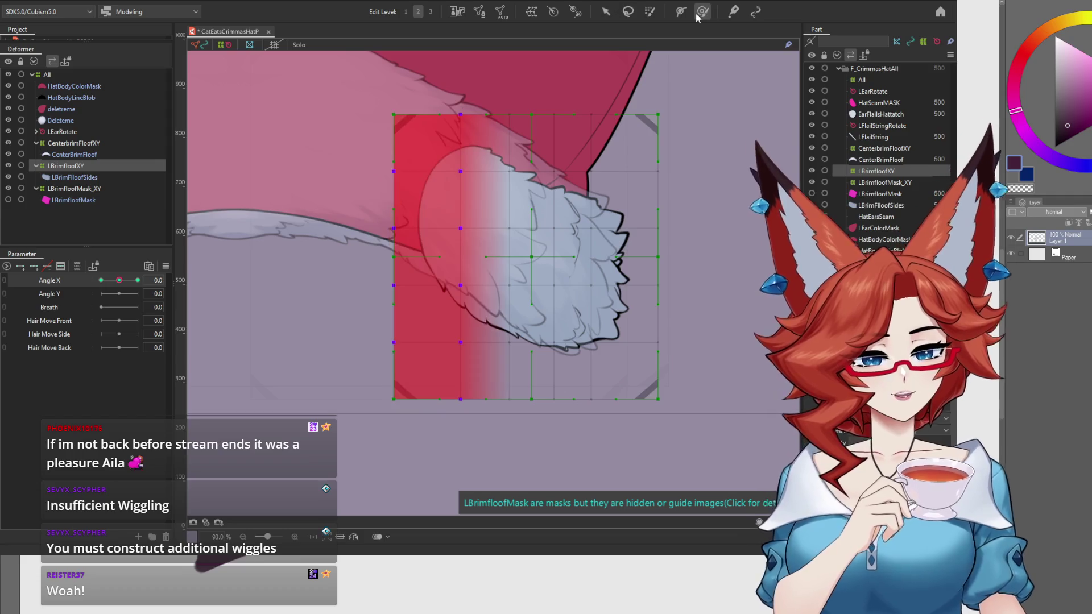
drag(512, 243, 510, 256)
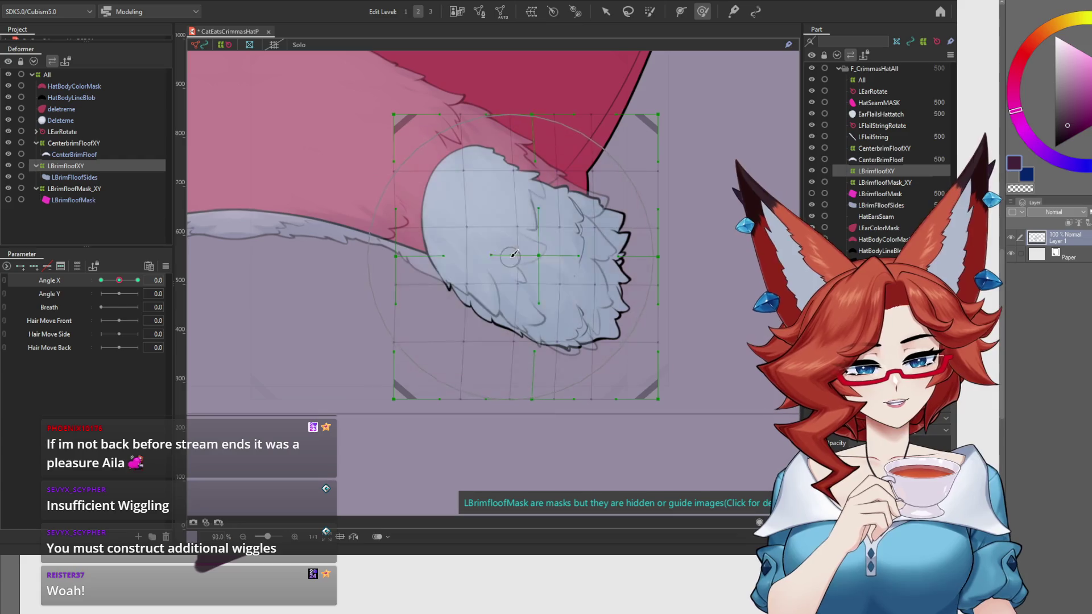
mouse_move(644, 290)
mouse_down()
mouse_move(639, 360)
mouse_move(649, 276)
mouse_up()
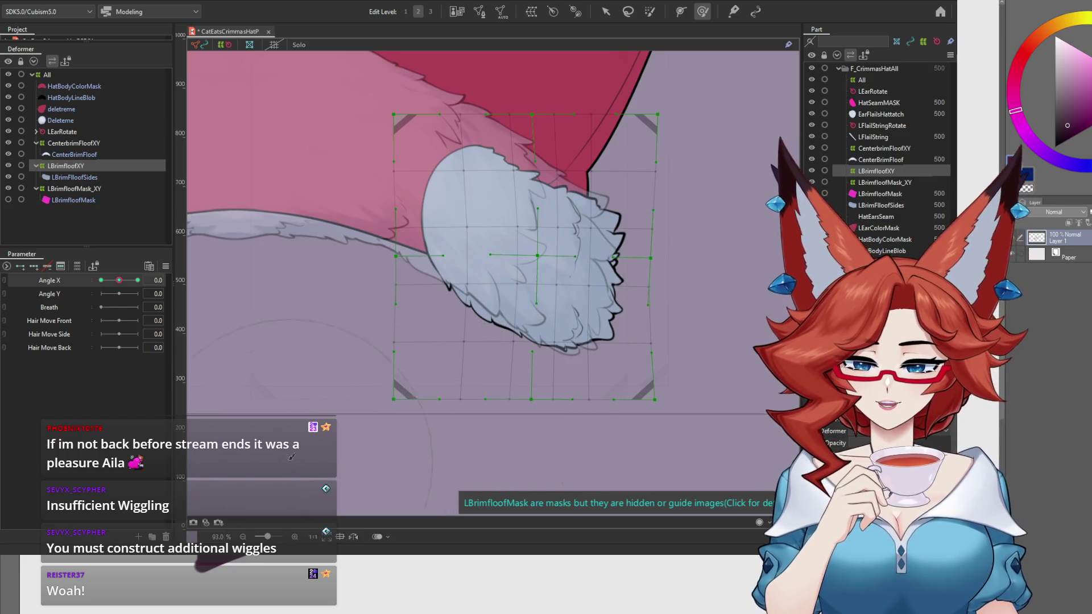
mouse_move(119, 280)
mouse_down()
mouse_move(100, 286)
mouse_move(142, 281)
mouse_move(101, 284)
mouse_move(119, 286)
mouse_up()
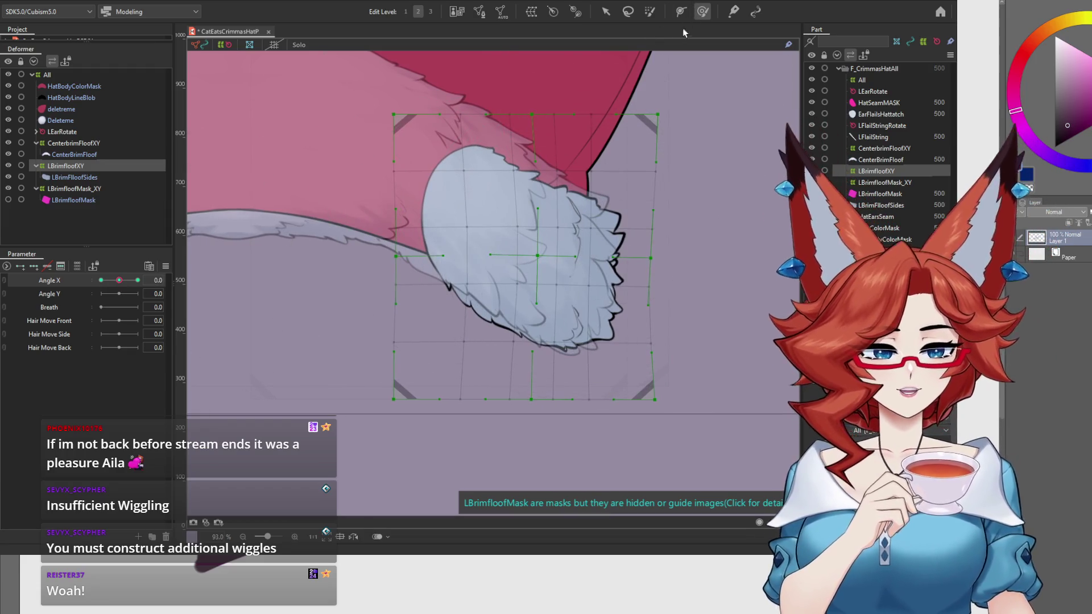
Move LBrimfloofXY's centre grid point, undo a bad move, and scrub Angle X to -1.3.
click(606, 12)
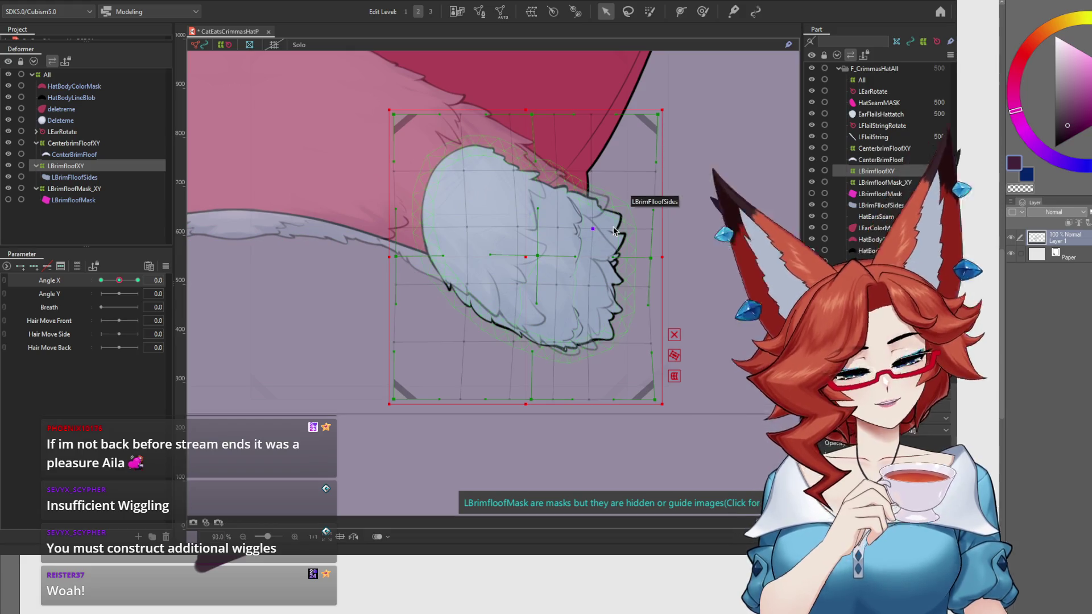
mouse_move(577, 261)
mouse_down()
mouse_move(556, 227)
mouse_move(572, 235)
mouse_up()
drag(559, 286, 567, 287)
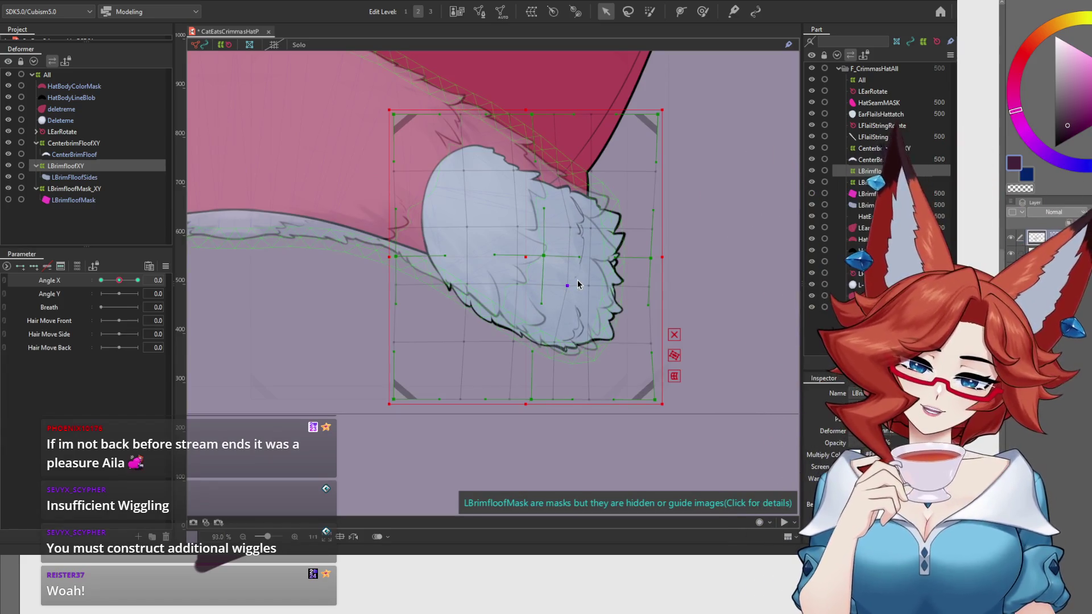
key(ctrl+z)
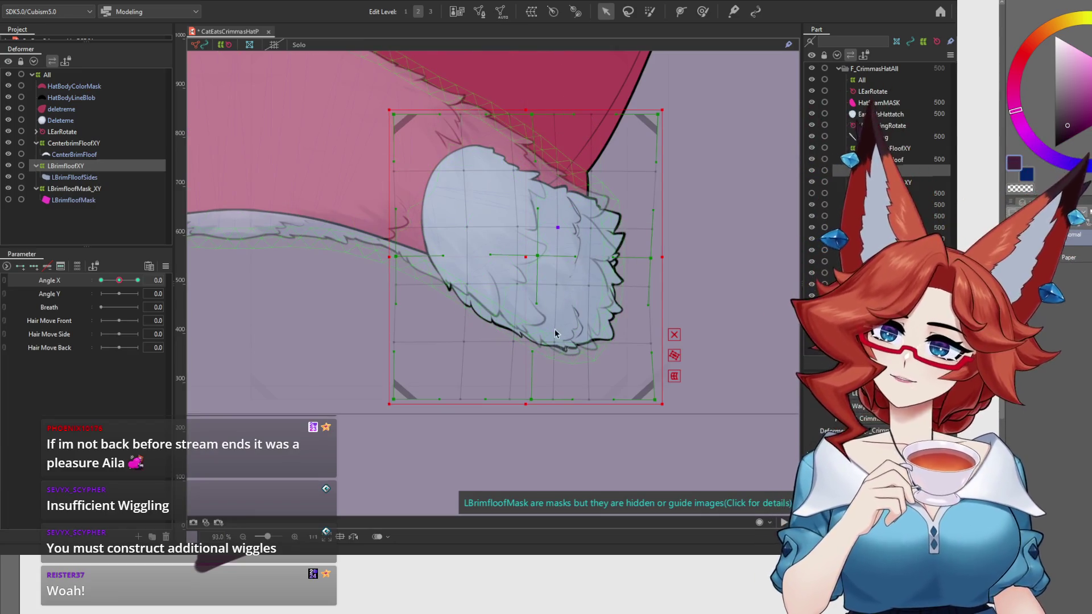
drag(118, 286, 120, 289)
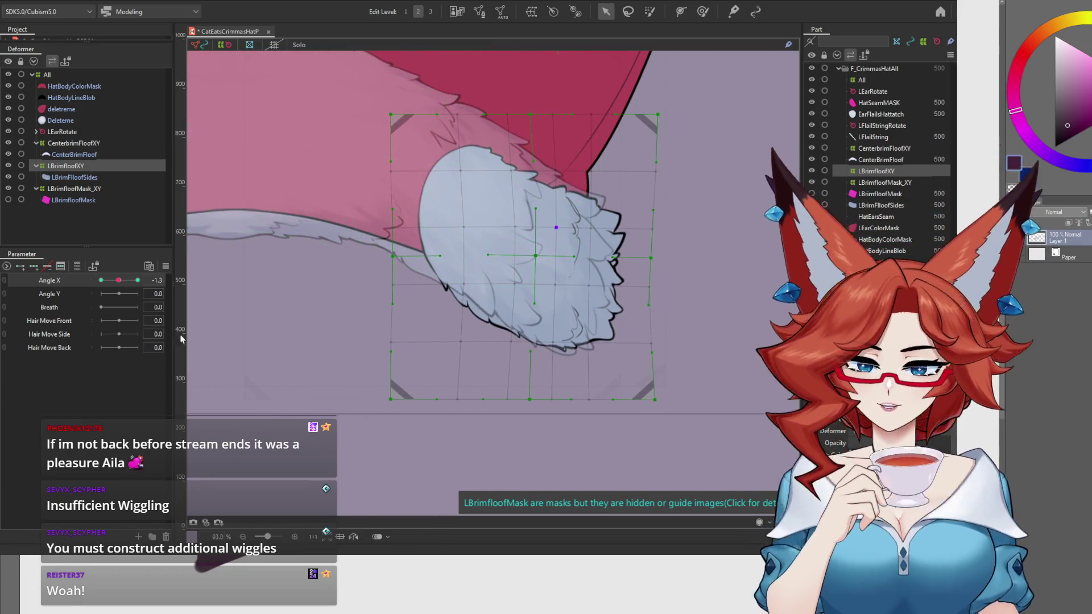
click(81, 154)
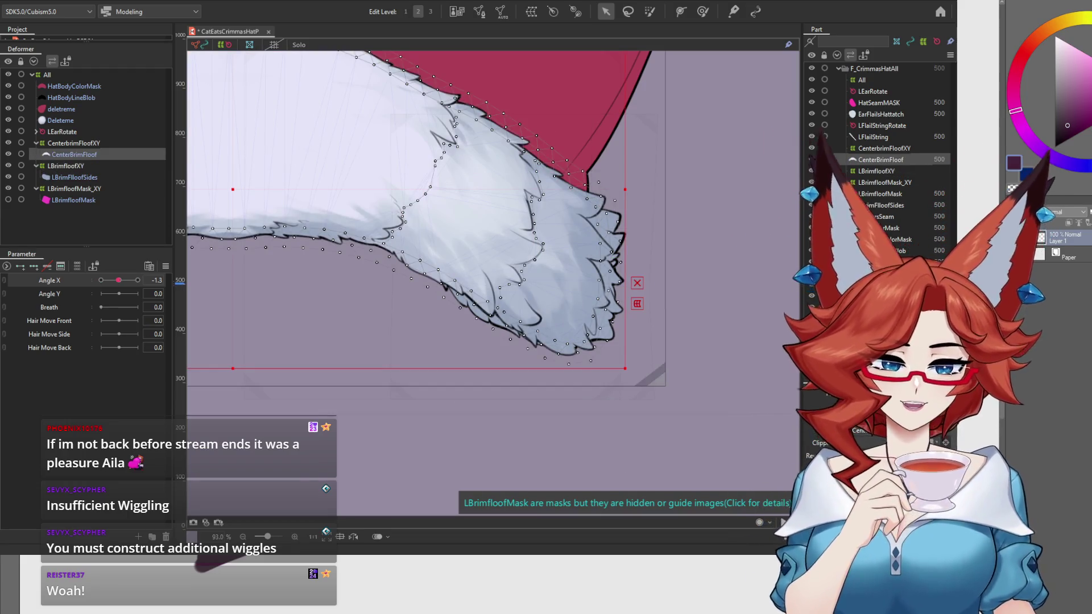
Scrub CenterBrimFloof across Angle X, frame the full hat, hide mesh overlays, and scrub again.
drag(118, 285, 95, 289)
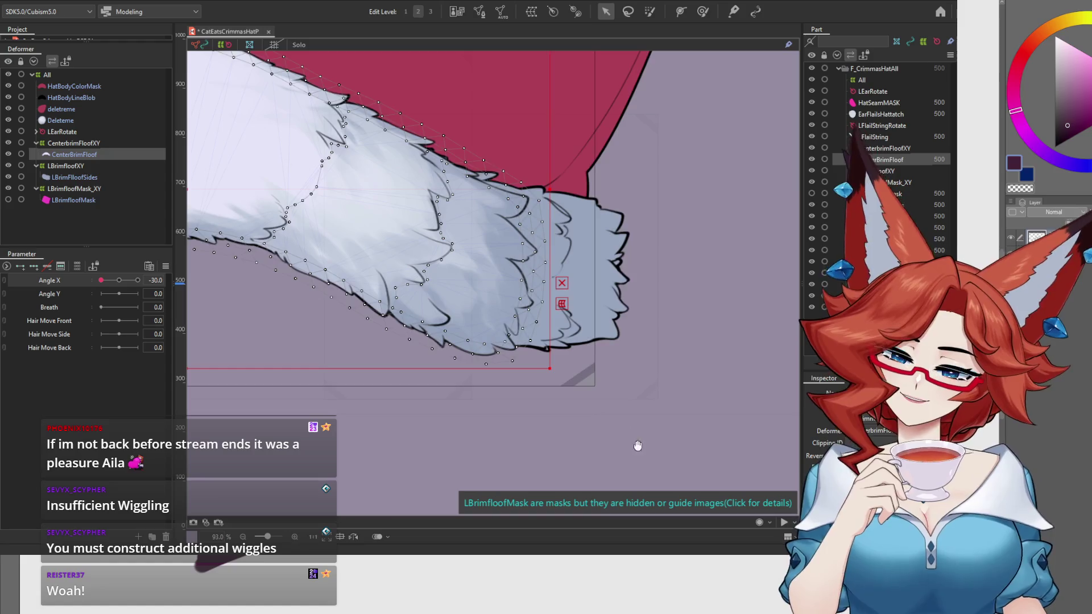
drag(636, 444, 660, 378)
scroll(614, 401, down, 5)
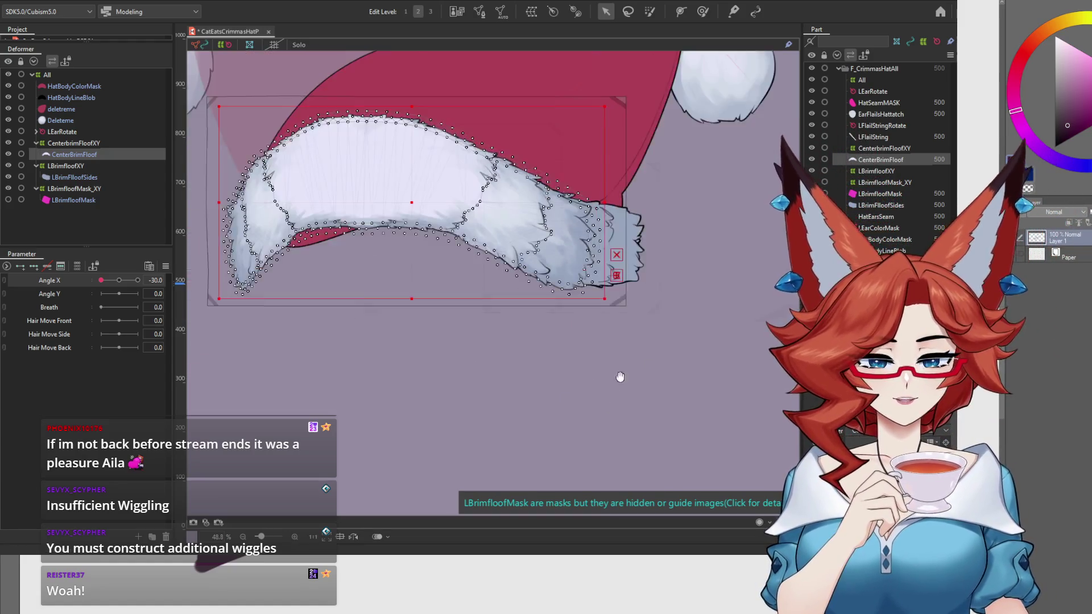
scroll(625, 421, down, 1)
drag(649, 393, 569, 373)
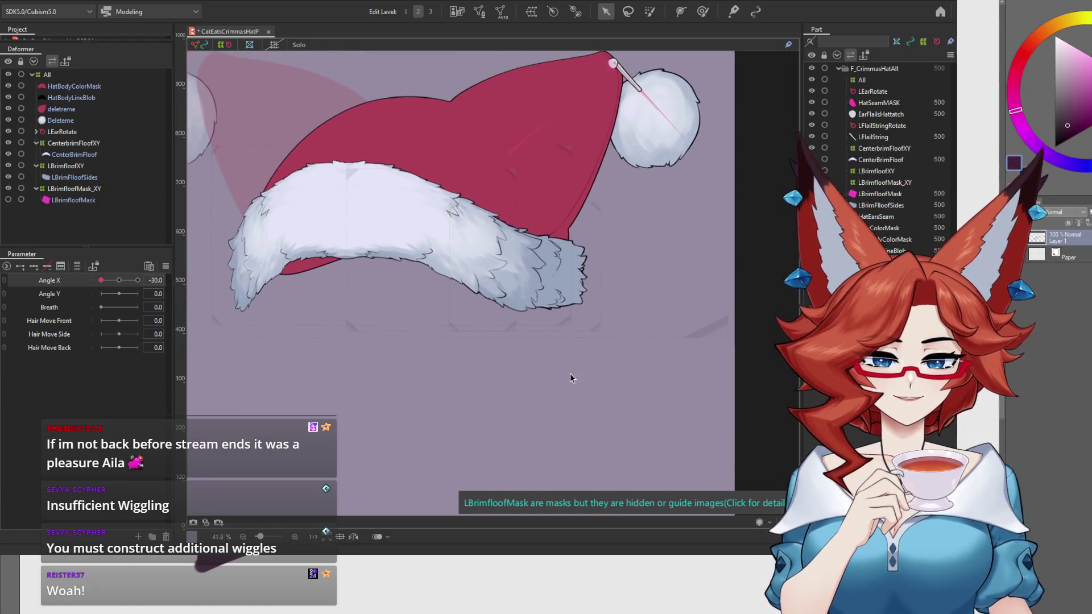
click(227, 45)
mouse_move(101, 279)
mouse_down()
mouse_move(142, 283)
mouse_move(119, 281)
mouse_up()
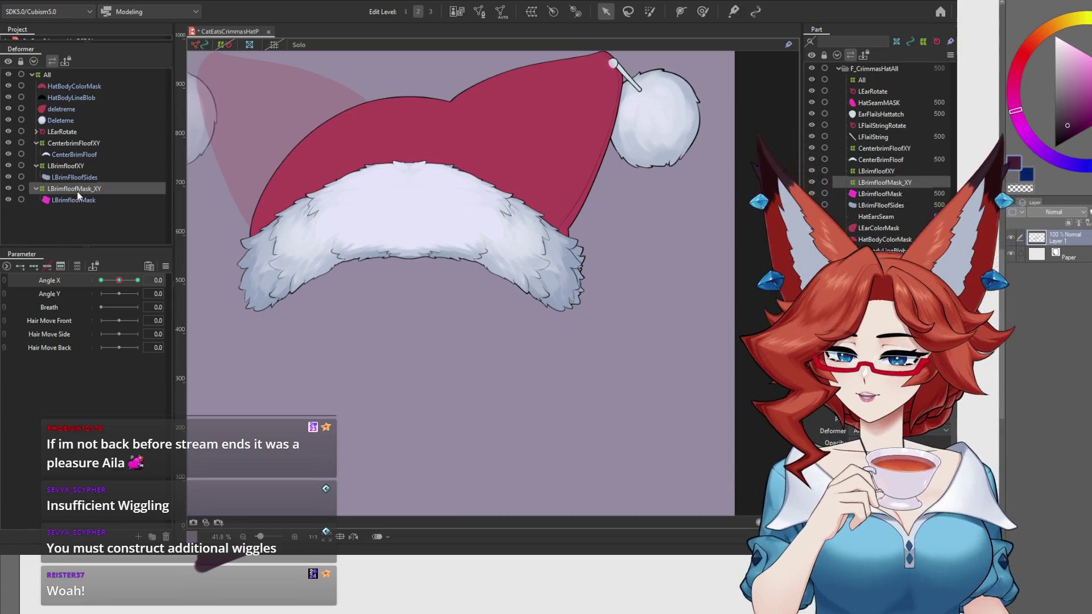
Scrub Angle X between its extreme and centre to check the brim fluff, ending at 0.
mouse_move(119, 282)
mouse_down()
mouse_move(102, 284)
mouse_move(144, 281)
mouse_up()
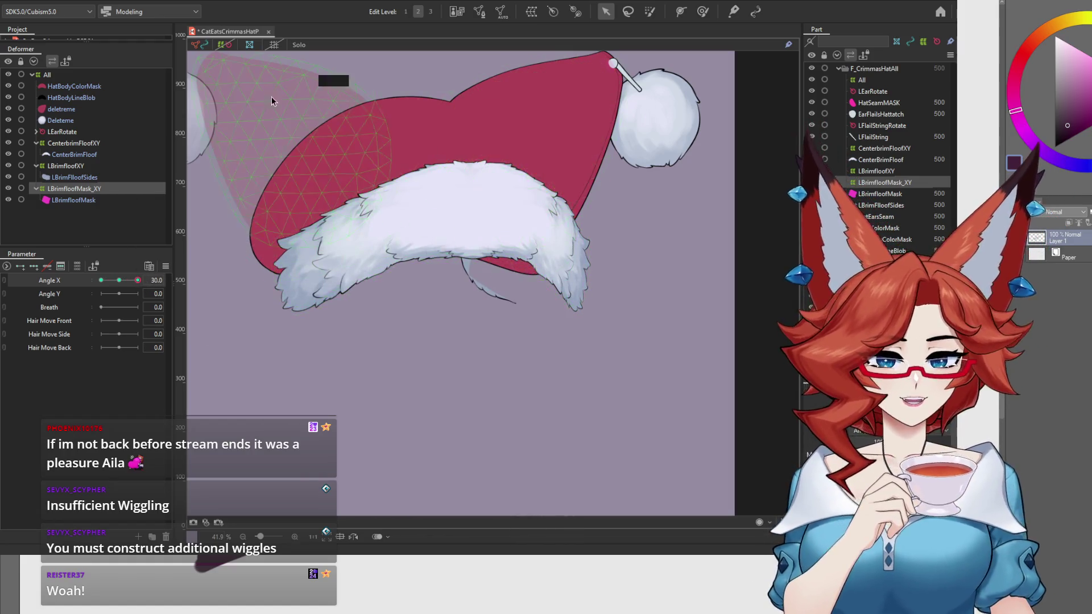
scroll(554, 387, up, 3)
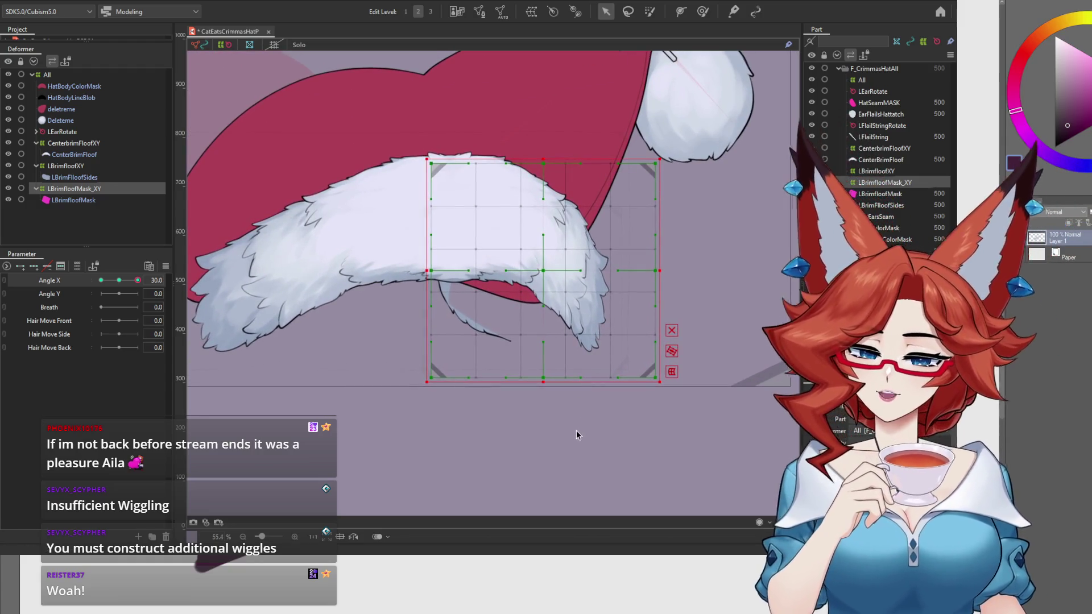
drag(122, 282, 129, 282)
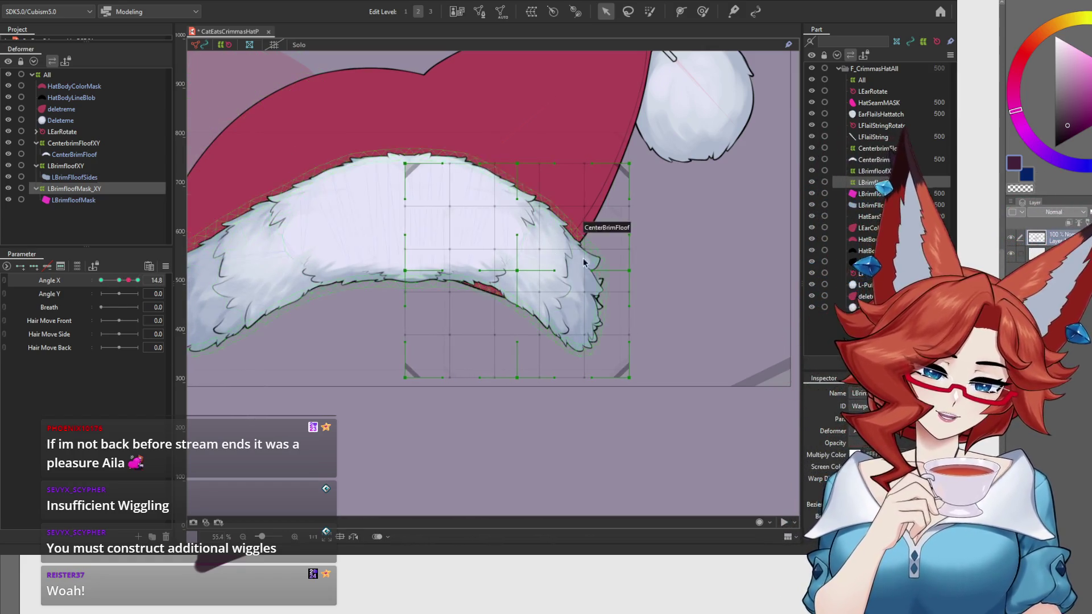
scroll(648, 236, up, 5)
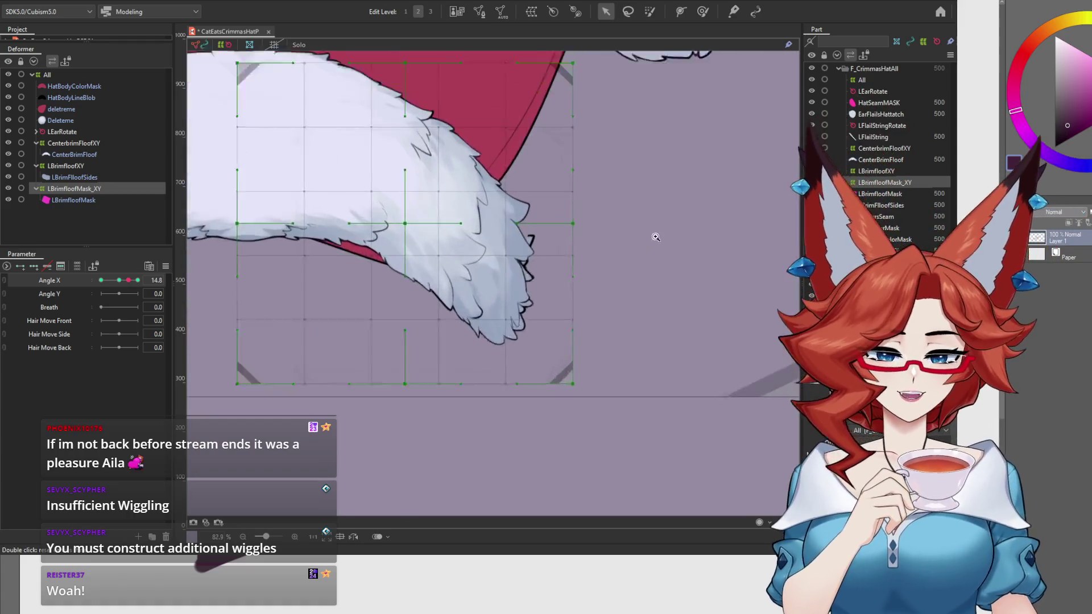
drag(126, 281, 146, 282)
scroll(574, 346, down, 2)
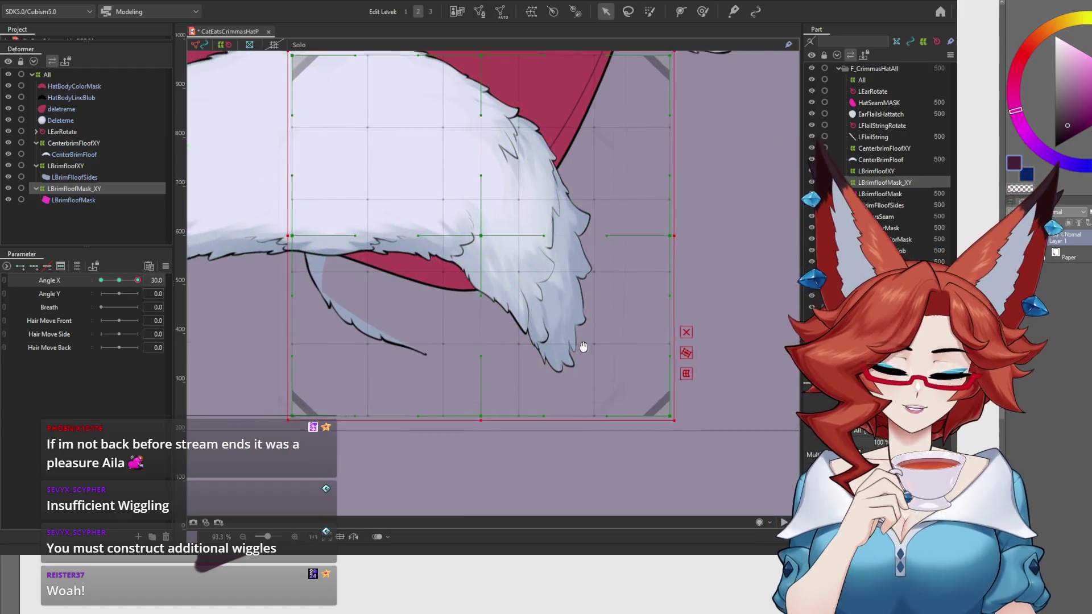
Shift LBrimfloofMask_XY about 60 px left and test it across Angle X, ending at 30.
drag(533, 280, 499, 282)
mouse_move(119, 280)
mouse_down()
mouse_move(108, 282)
mouse_move(144, 282)
mouse_up()
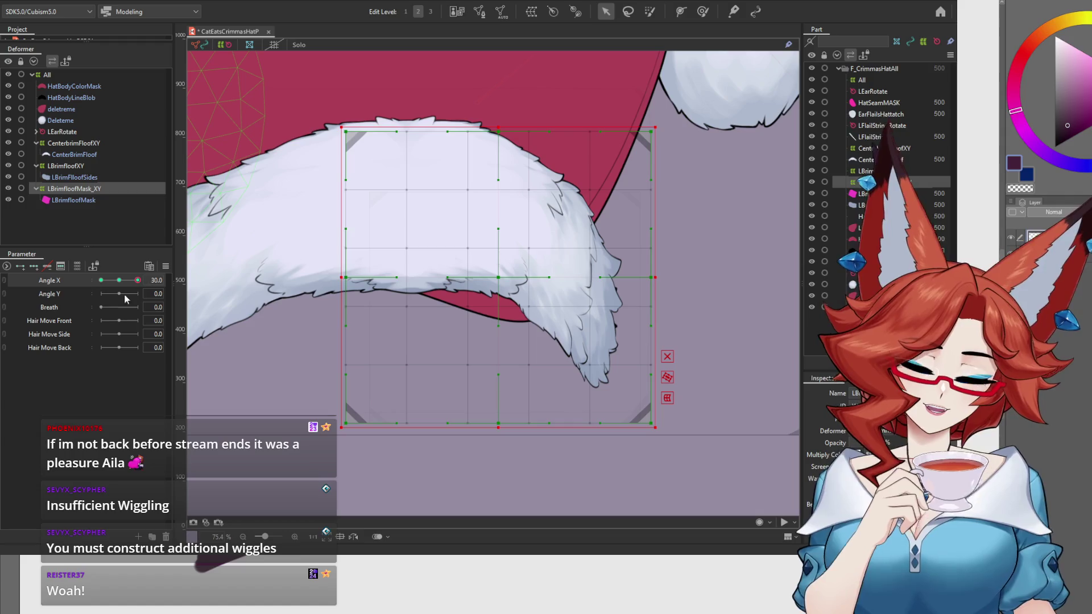
click(74, 166)
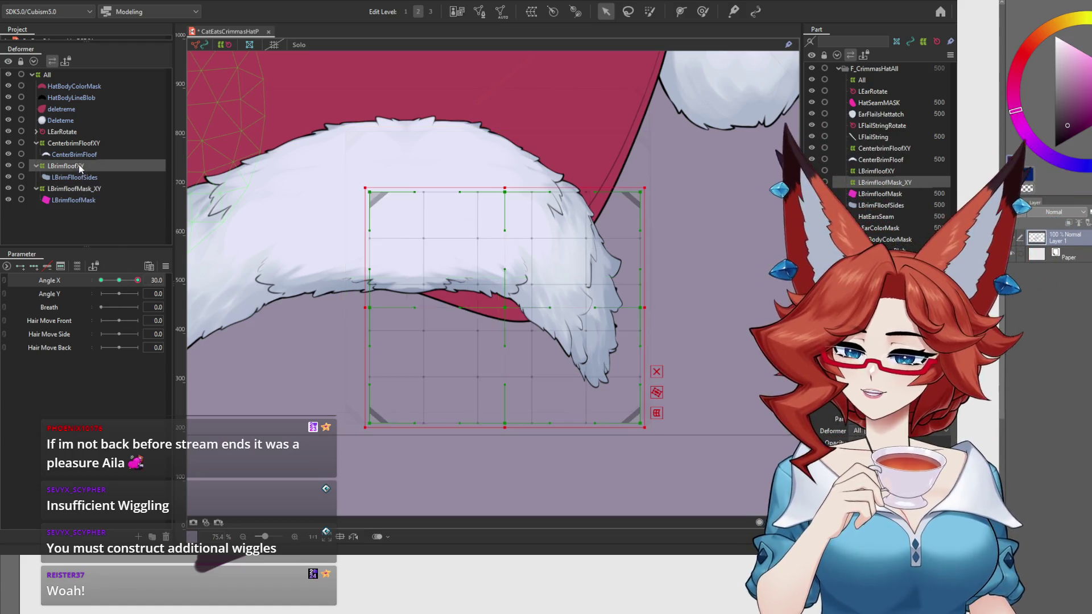
Hide LBrimfloofMask and squeeze the lassoed right column of LBrimfloofXY grid points inward.
mouse_move(119, 281)
mouse_down()
mouse_move(96, 284)
mouse_move(153, 282)
mouse_up()
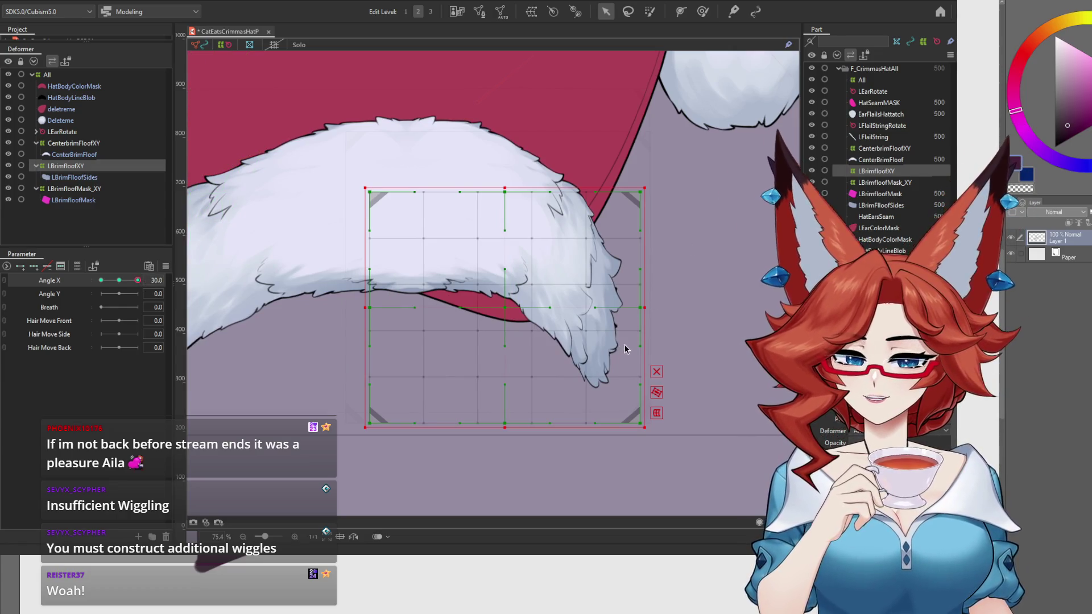
click(628, 12)
mouse_move(590, 165)
mouse_down()
mouse_move(561, 251)
mouse_move(696, 245)
mouse_up()
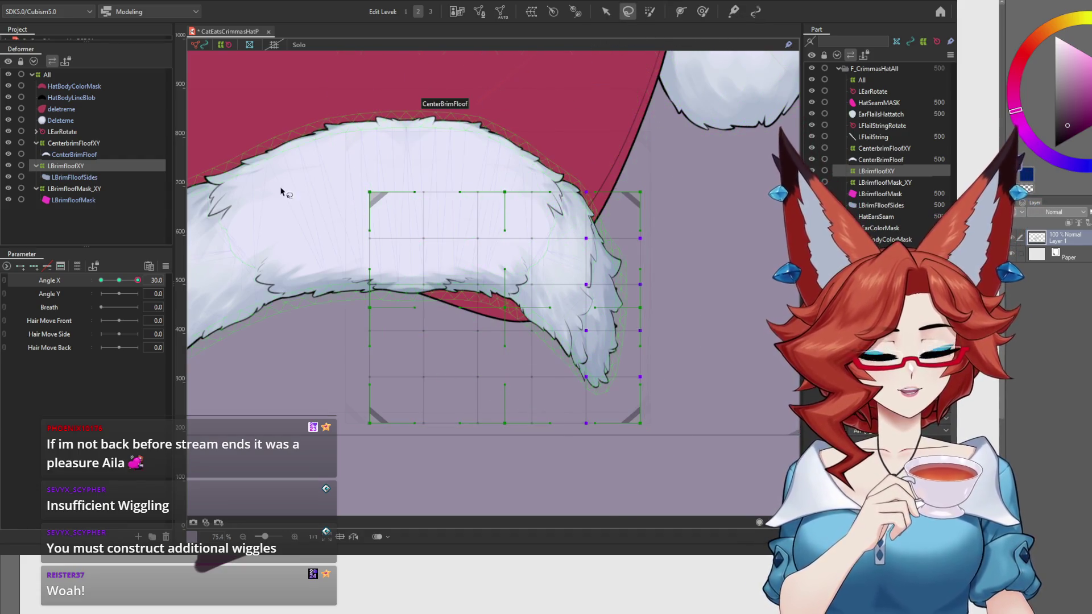
click(8, 200)
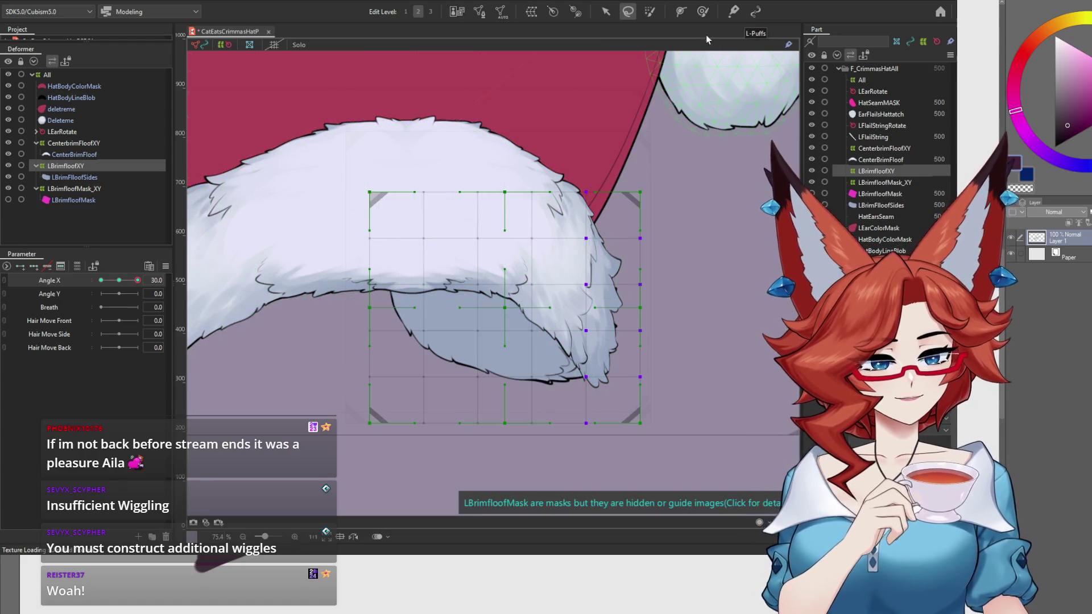
click(608, 12)
drag(644, 308, 623, 311)
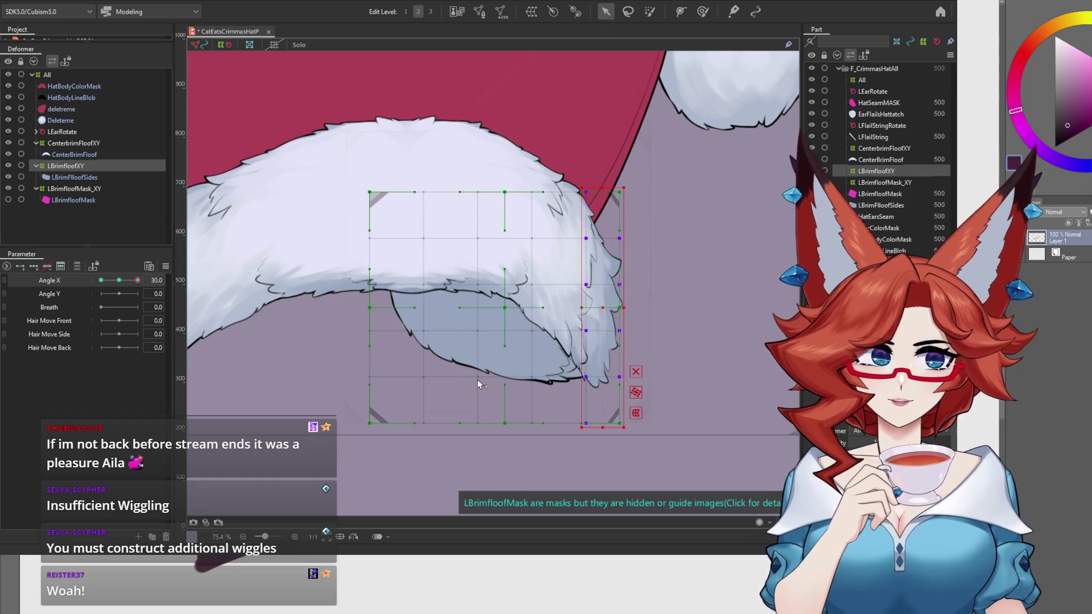
Squeeze the lassoed middle grid columns toward the right, then deselect to inspect.
click(627, 11)
mouse_move(565, 166)
mouse_down()
mouse_move(474, 471)
mouse_move(473, 120)
mouse_move(560, 162)
mouse_up()
click(607, 11)
drag(365, 308, 437, 308)
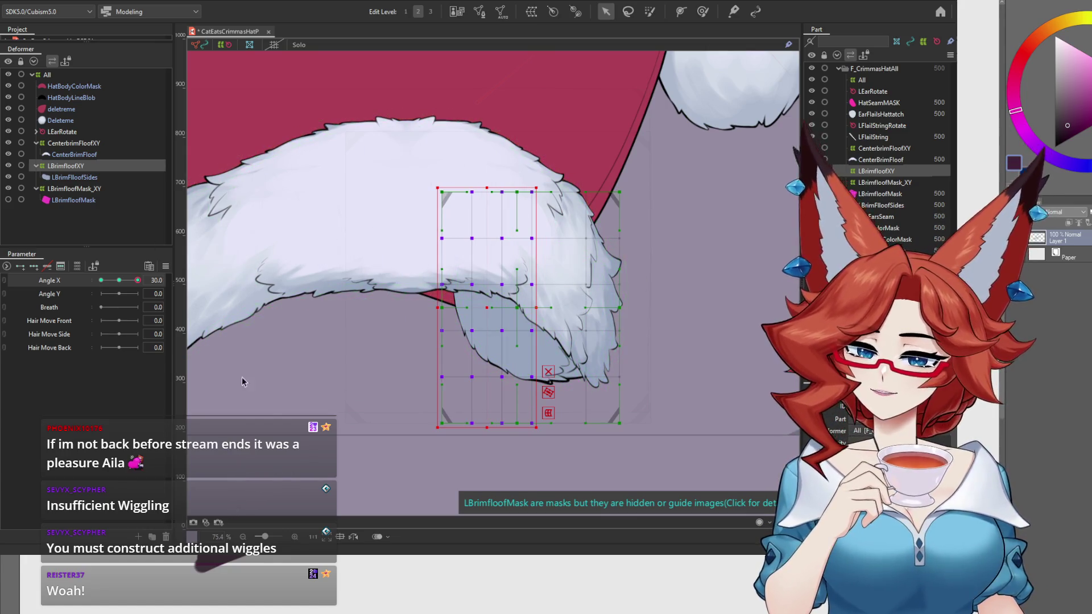
click(270, 401)
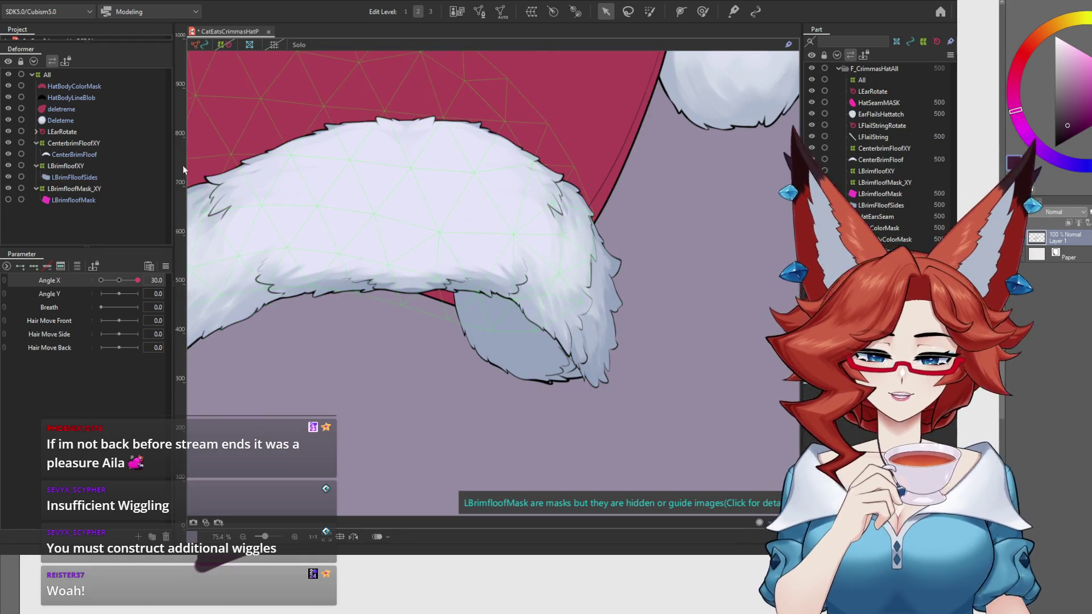
Turn LBrimfloofMask back on and scrub Angle X to check the masked fluff.
mouse_move(120, 284)
mouse_down()
mouse_move(97, 281)
mouse_move(144, 275)
mouse_move(92, 295)
mouse_move(150, 289)
mouse_up()
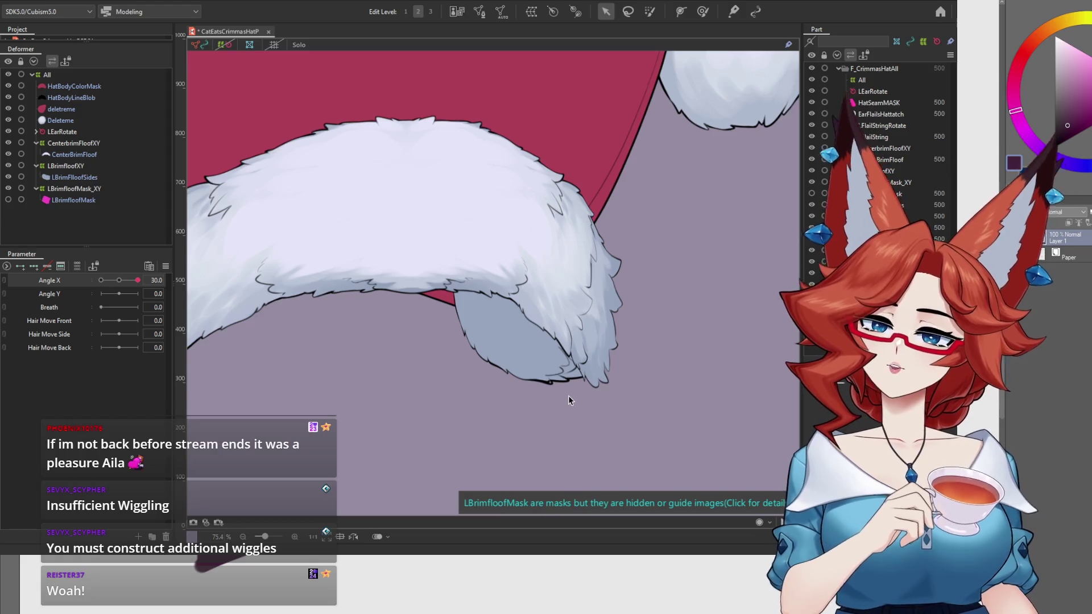
click(8, 200)
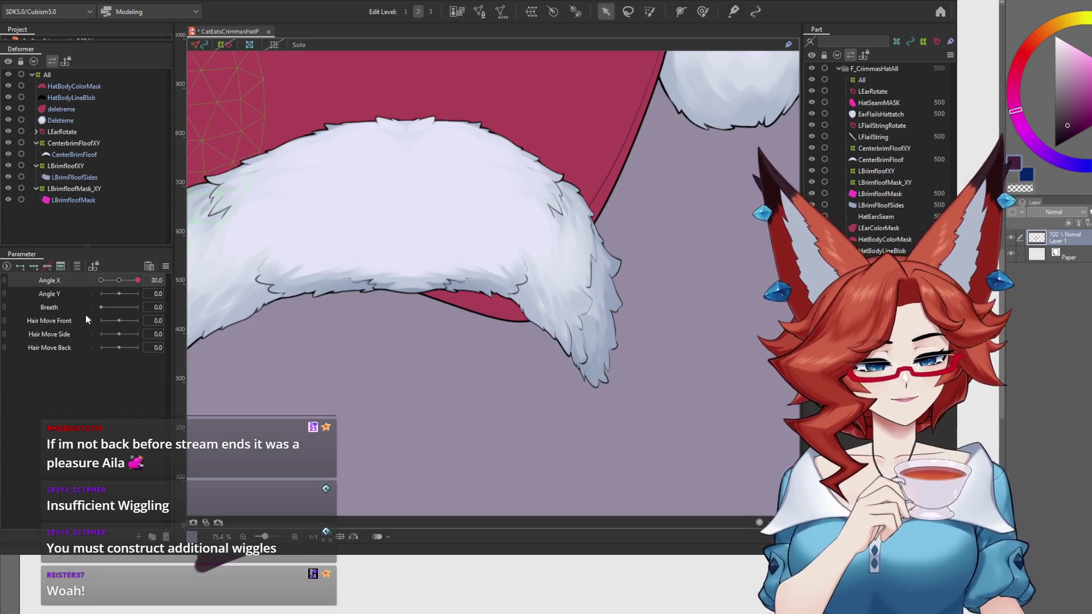
mouse_move(118, 285)
mouse_down()
mouse_move(85, 287)
mouse_move(141, 280)
mouse_move(80, 303)
mouse_move(148, 292)
mouse_up()
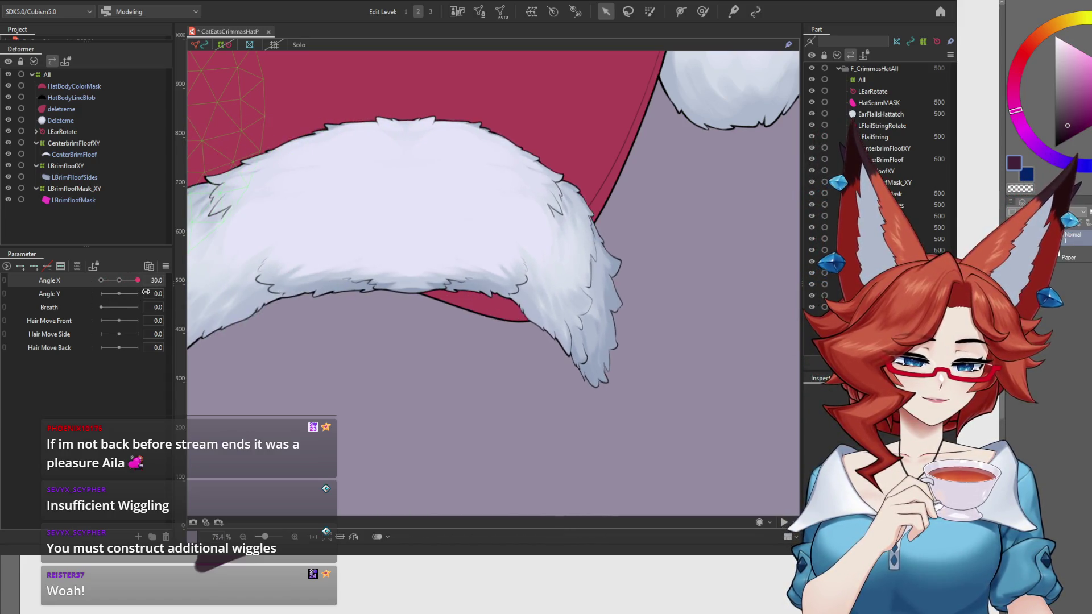
scroll(638, 361, down, 5)
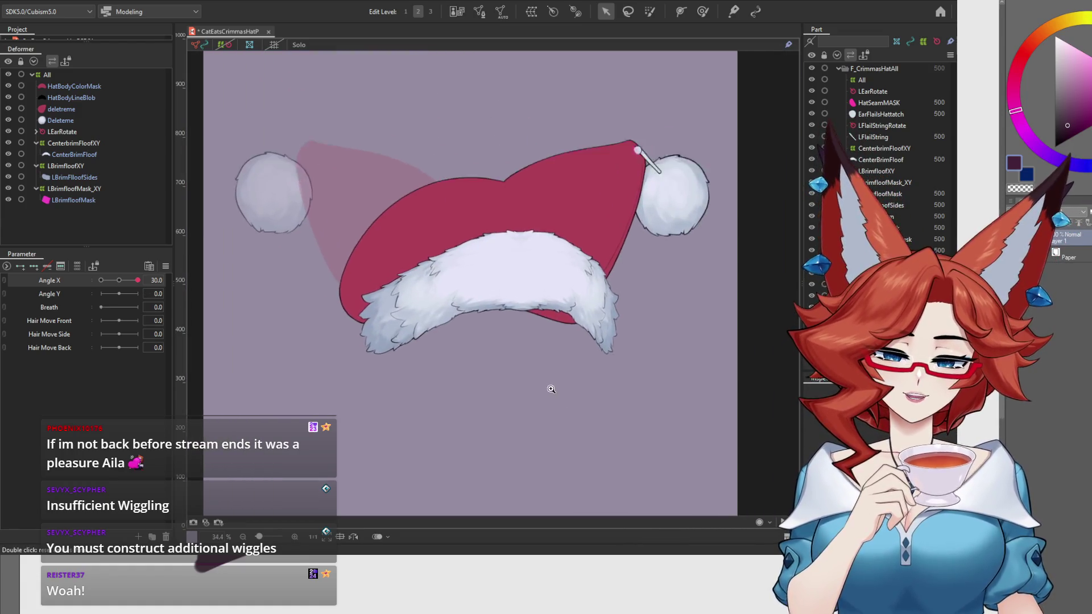
mouse_move(119, 279)
mouse_down()
mouse_move(94, 279)
mouse_move(140, 284)
mouse_move(91, 291)
mouse_move(163, 284)
mouse_move(76, 295)
mouse_up()
Frame the whole hat, inspect the LBrimFloofSides mesh, and reset Angle X to 0.
drag(610, 420, 616, 445)
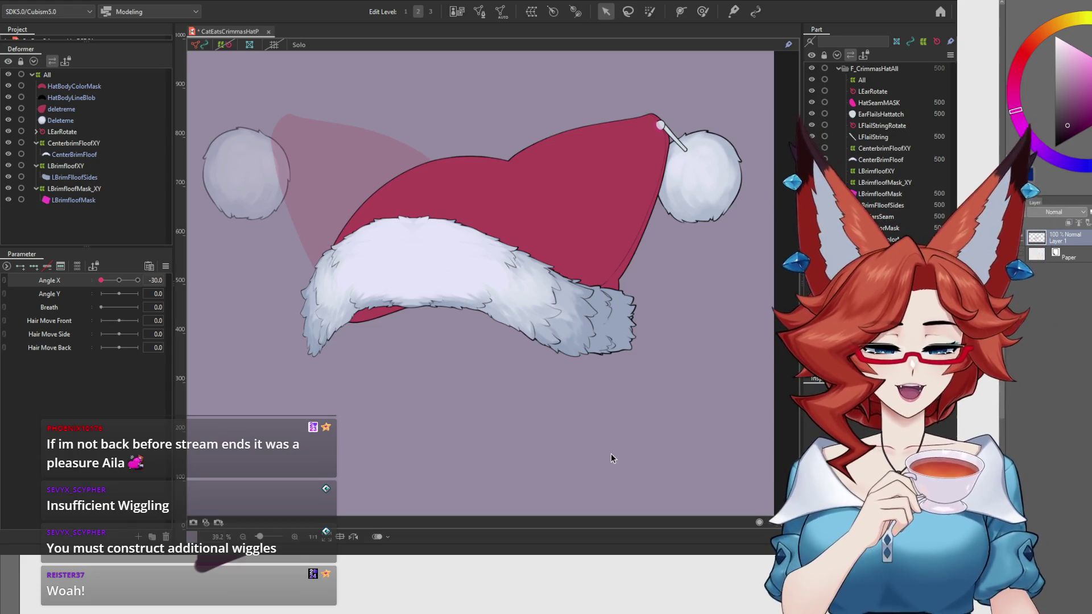
click(607, 327)
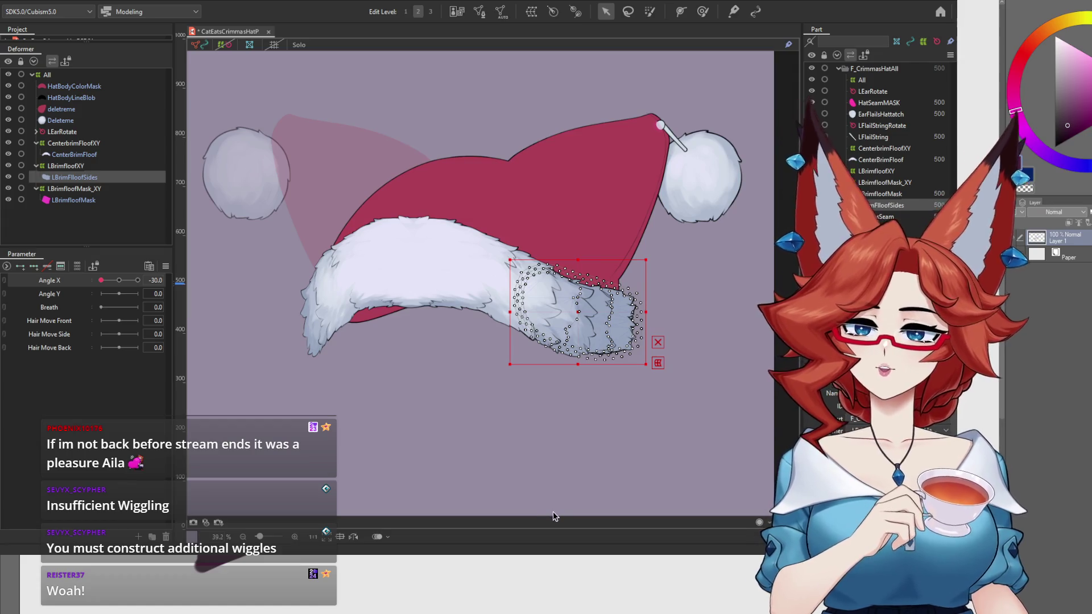
click(779, 411)
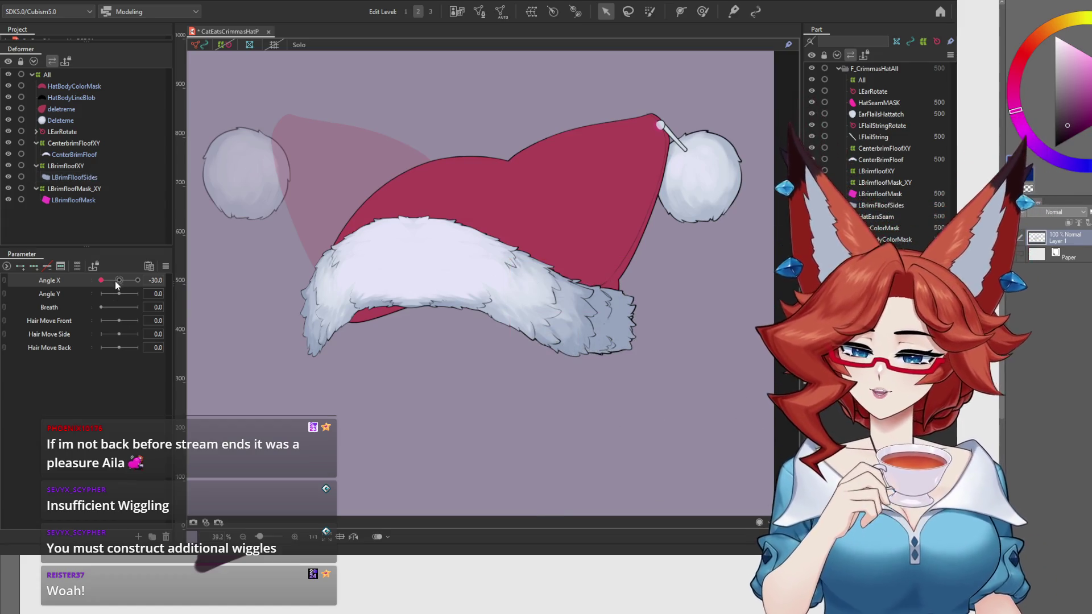
click(119, 279)
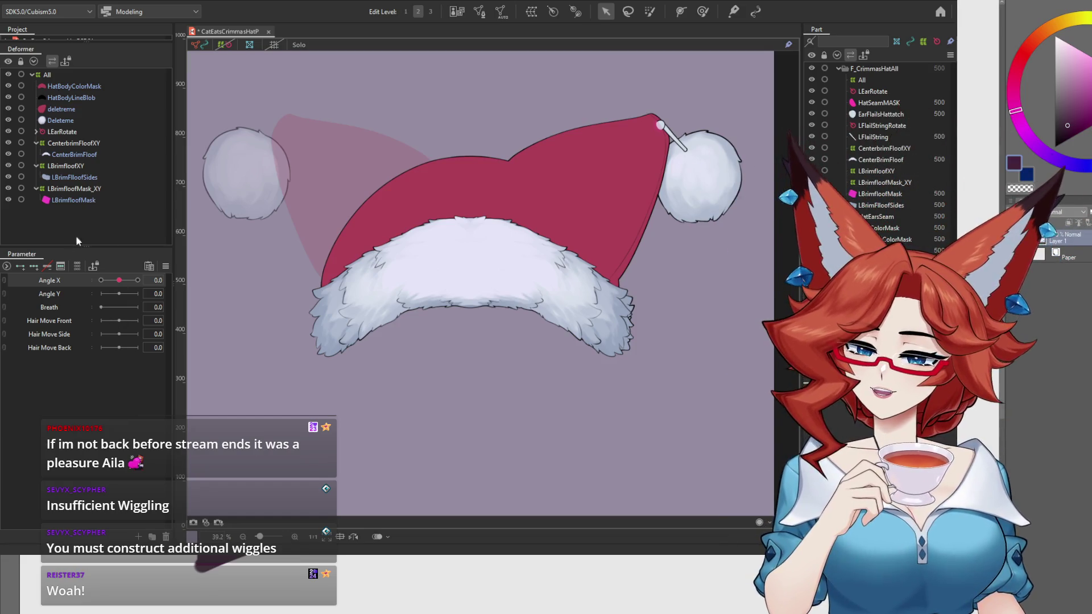
click(74, 144)
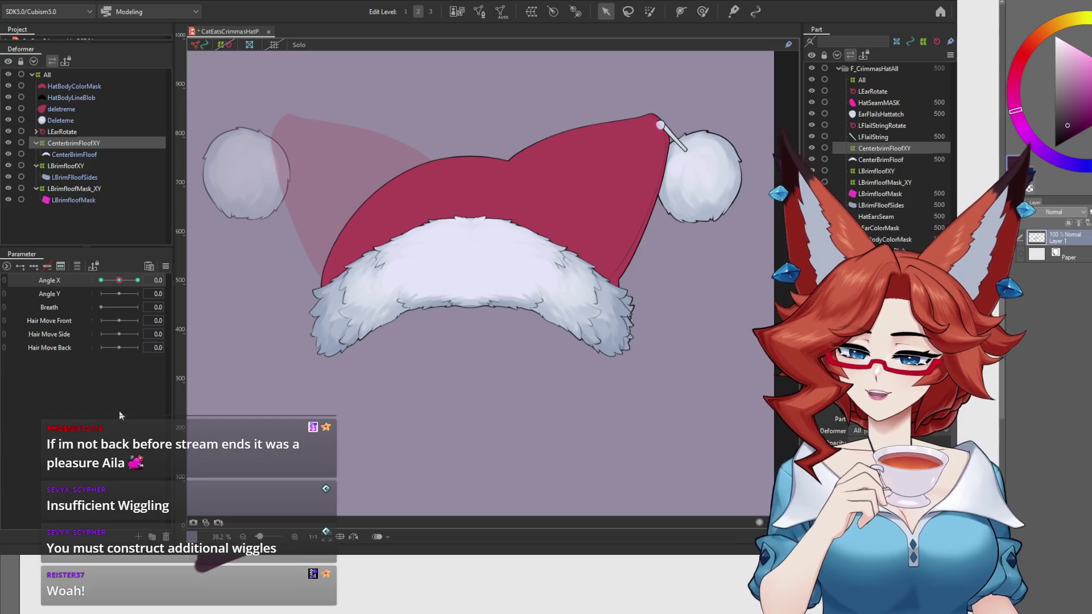
At Angle Y -30, show the warp grid and brush-select CenterbrimFloofXY's centre points.
mouse_move(119, 280)
mouse_down()
mouse_move(101, 280)
mouse_move(140, 282)
mouse_move(83, 277)
mouse_move(145, 280)
mouse_move(116, 283)
mouse_up()
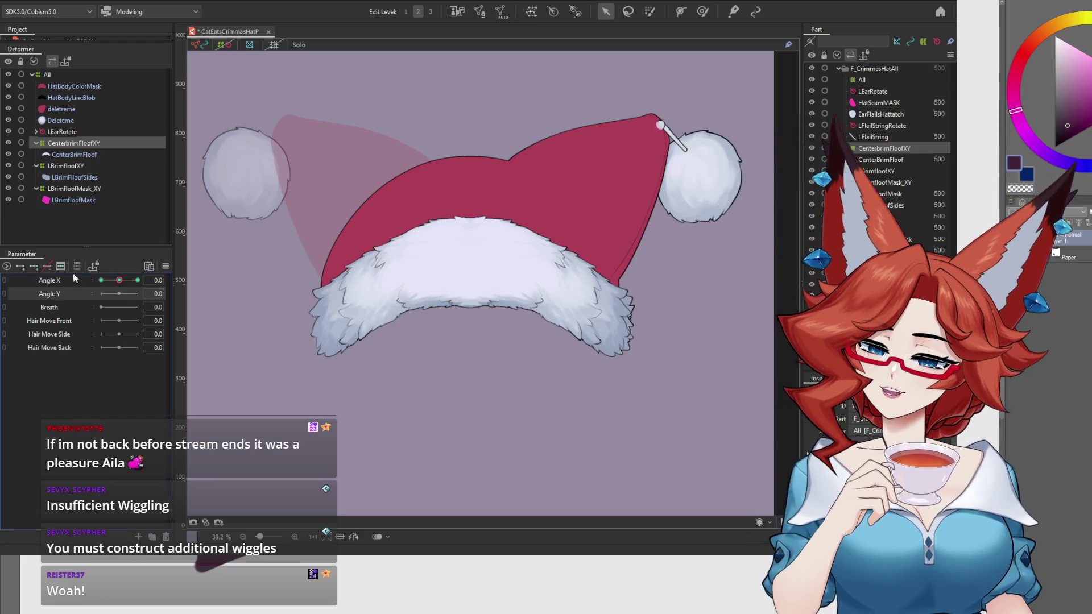
drag(119, 293, 83, 293)
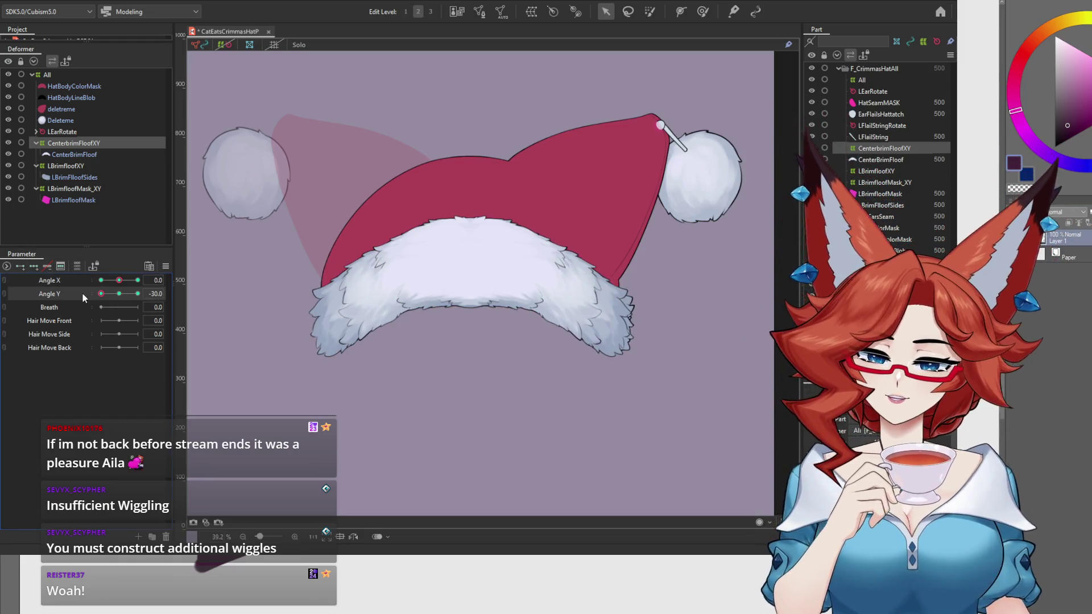
click(227, 45)
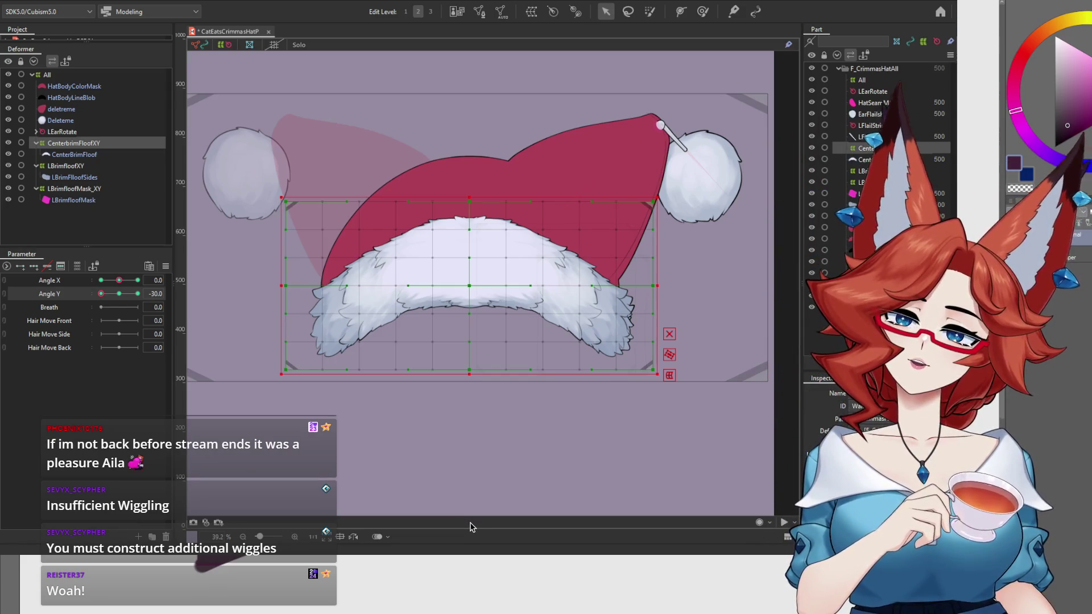
click(703, 12)
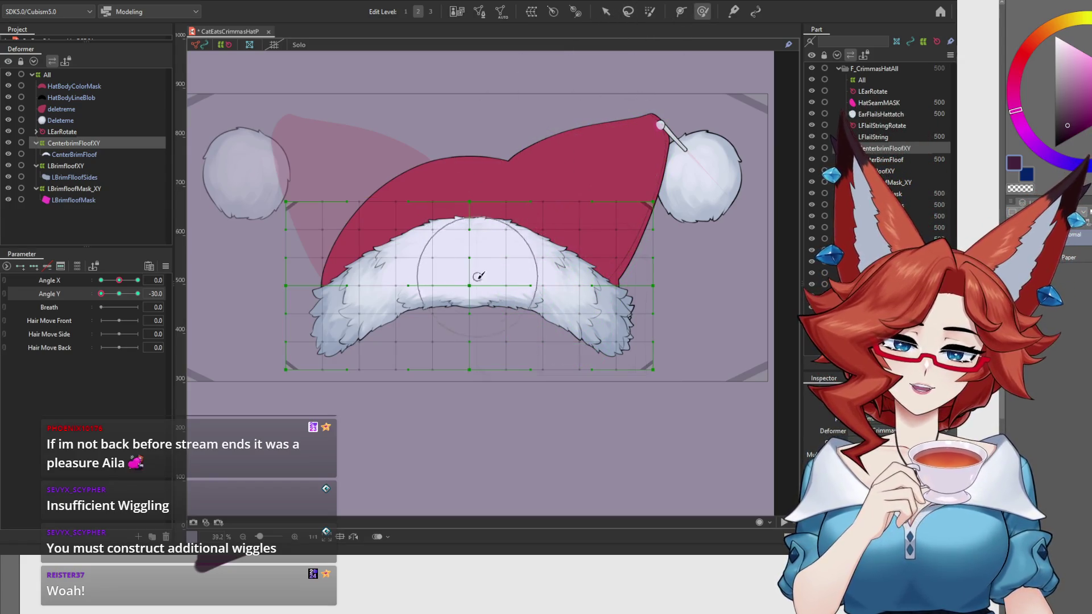
key(b)
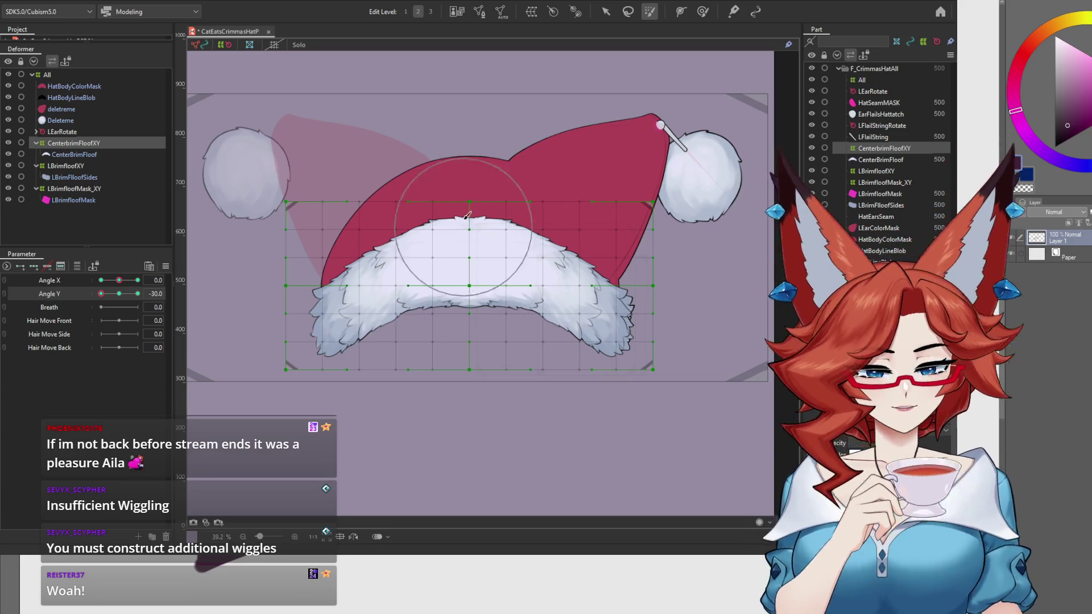
drag(468, 227, 473, 486)
mouse_move(464, 439)
mouse_down()
mouse_move(541, 415)
mouse_move(466, 273)
mouse_move(387, 239)
mouse_move(485, 520)
mouse_up()
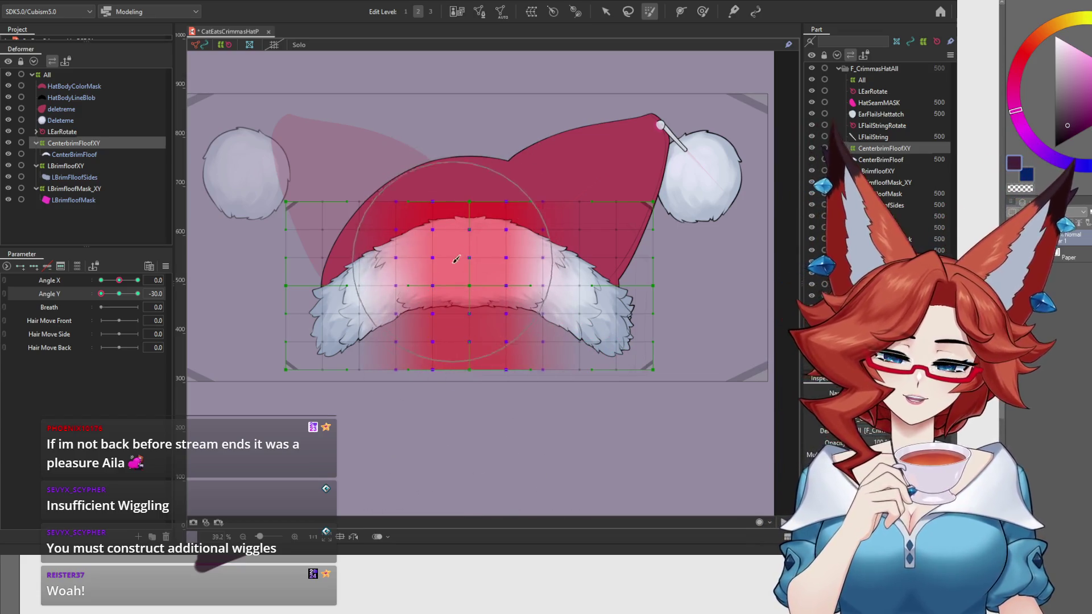
key(Escape)
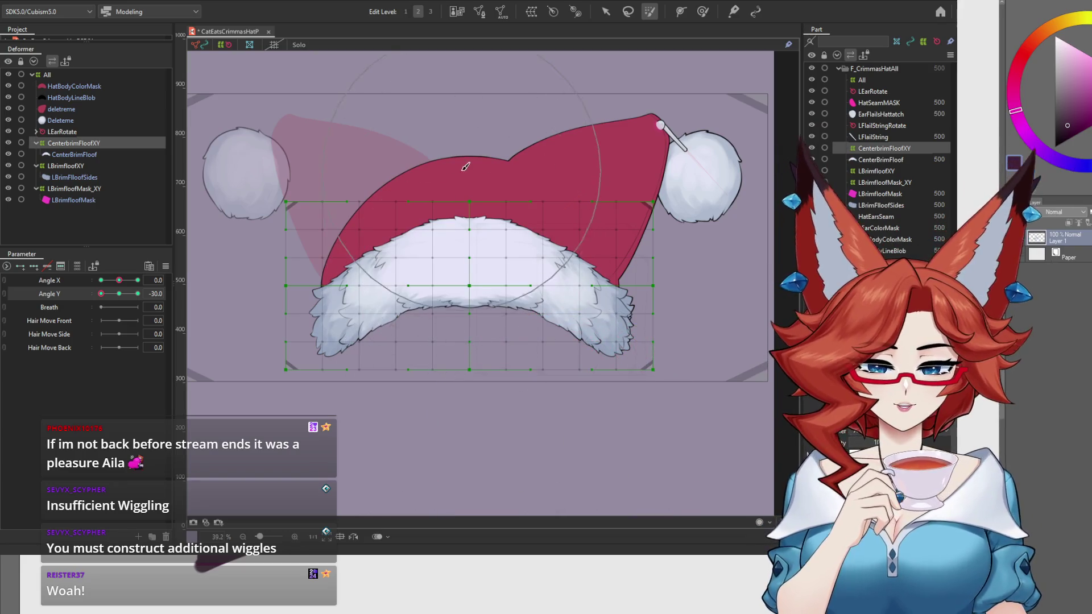
drag(465, 167, 467, 515)
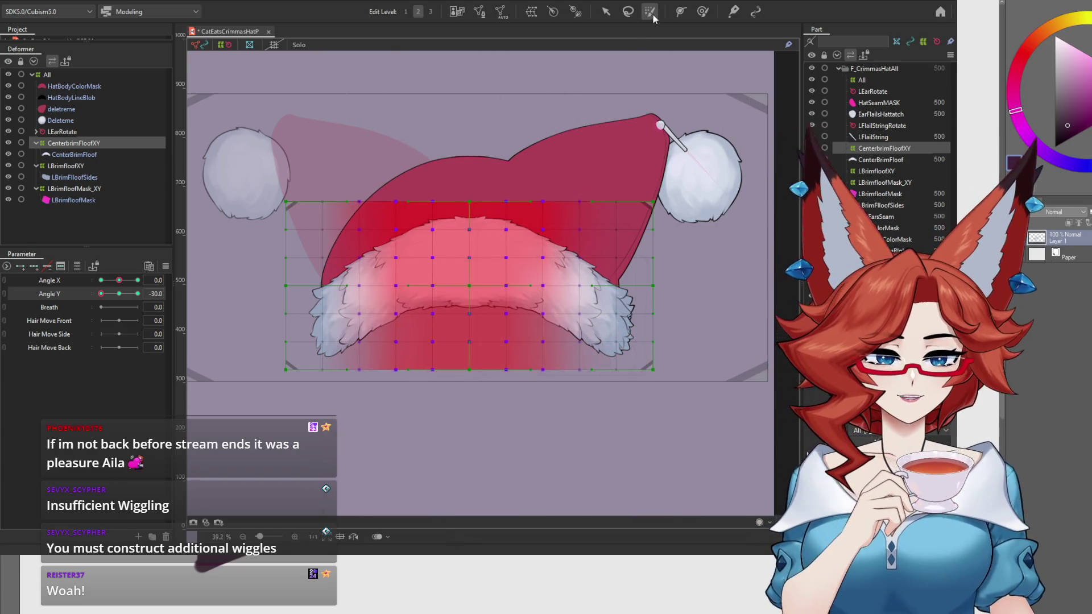
Brush the central brim points and top edge downward into the Angle Y -30 pose.
click(702, 12)
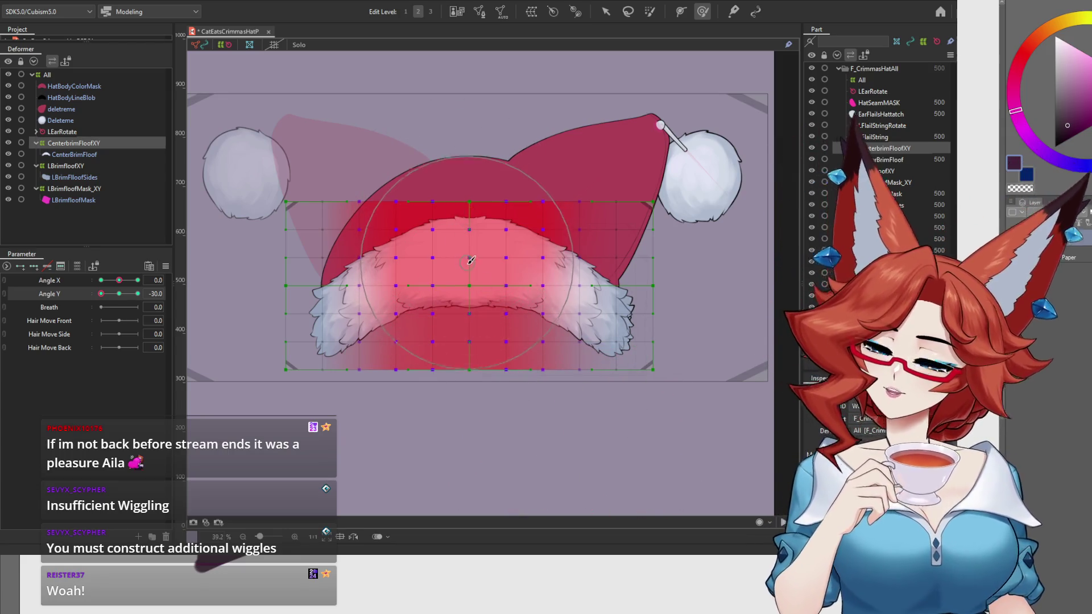
drag(472, 272, 472, 277)
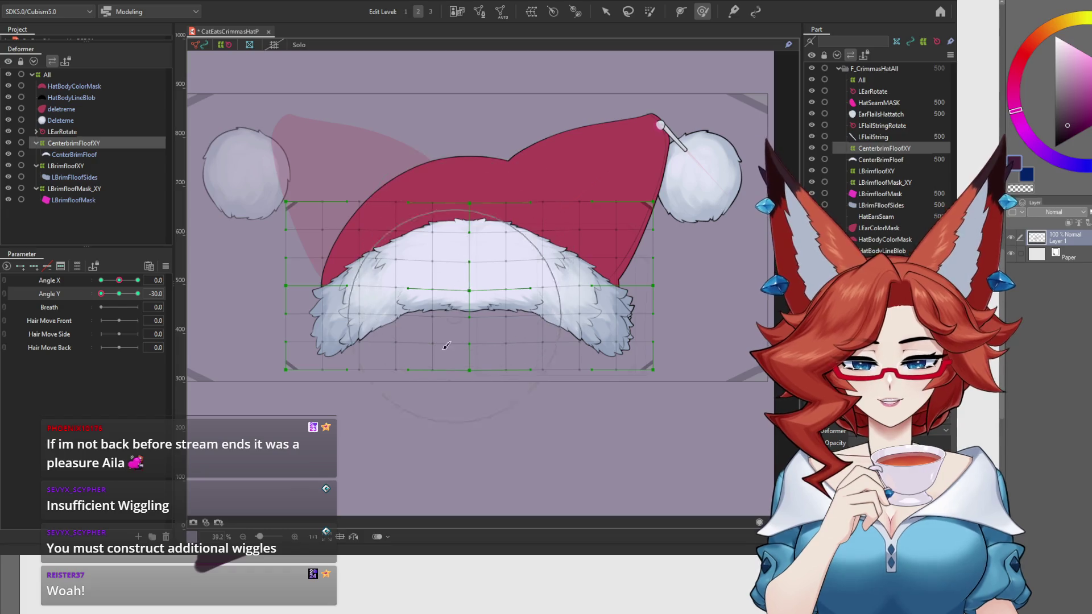
drag(412, 314, 419, 319)
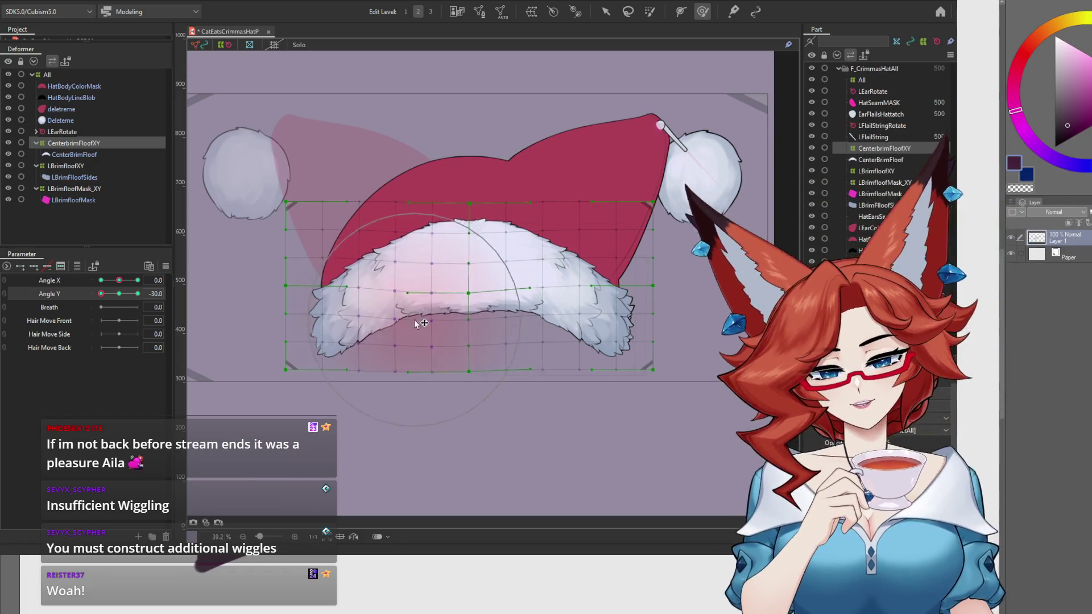
drag(470, 201, 467, 205)
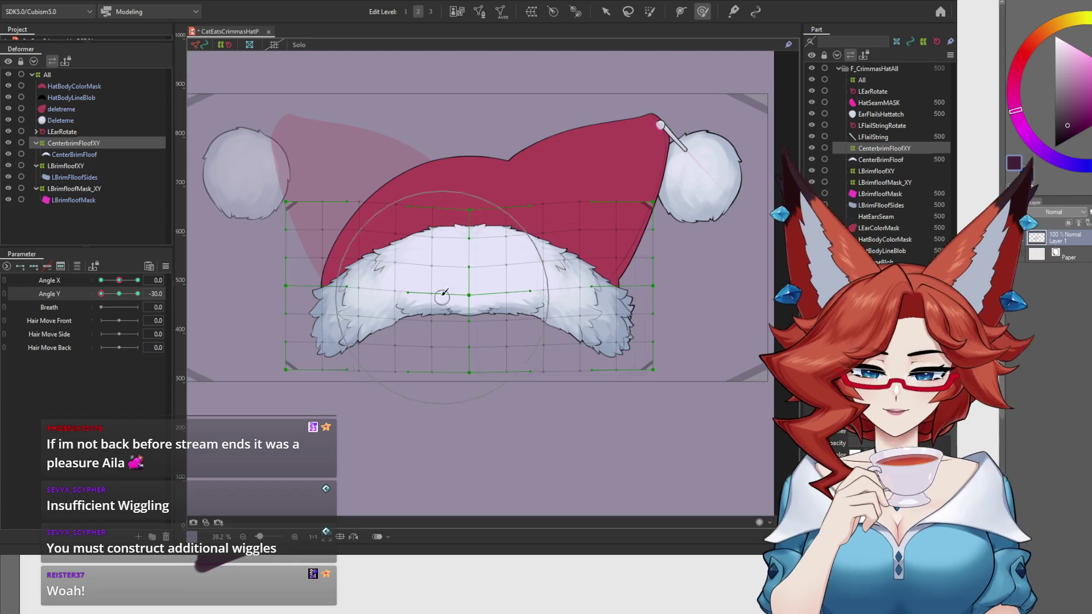
mouse_move(432, 284)
mouse_down()
mouse_move(512, 285)
mouse_move(532, 310)
mouse_up()
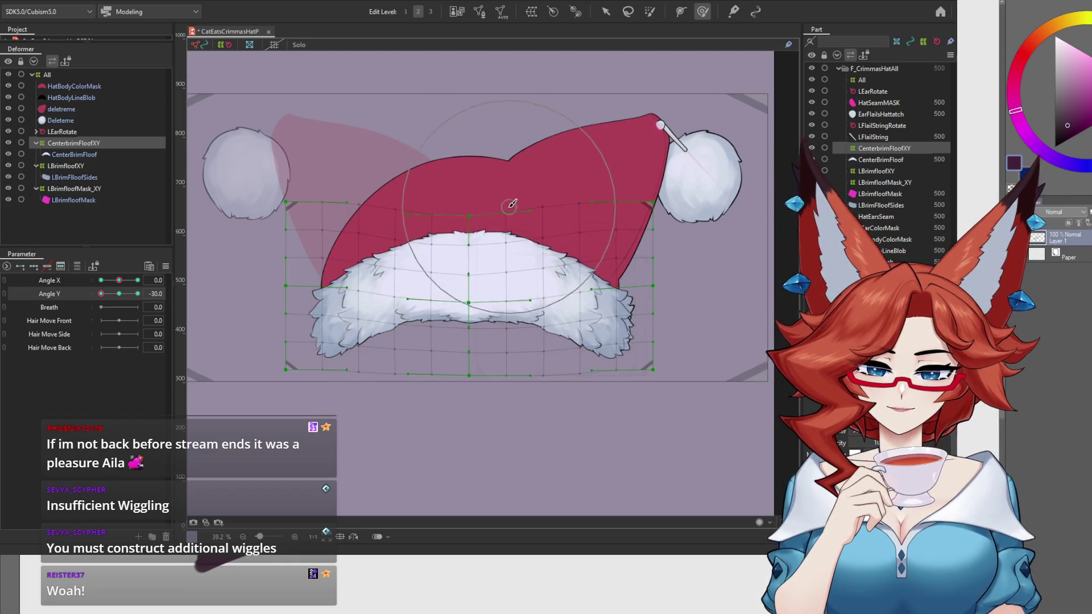
drag(499, 194, 471, 217)
drag(467, 296, 413, 288)
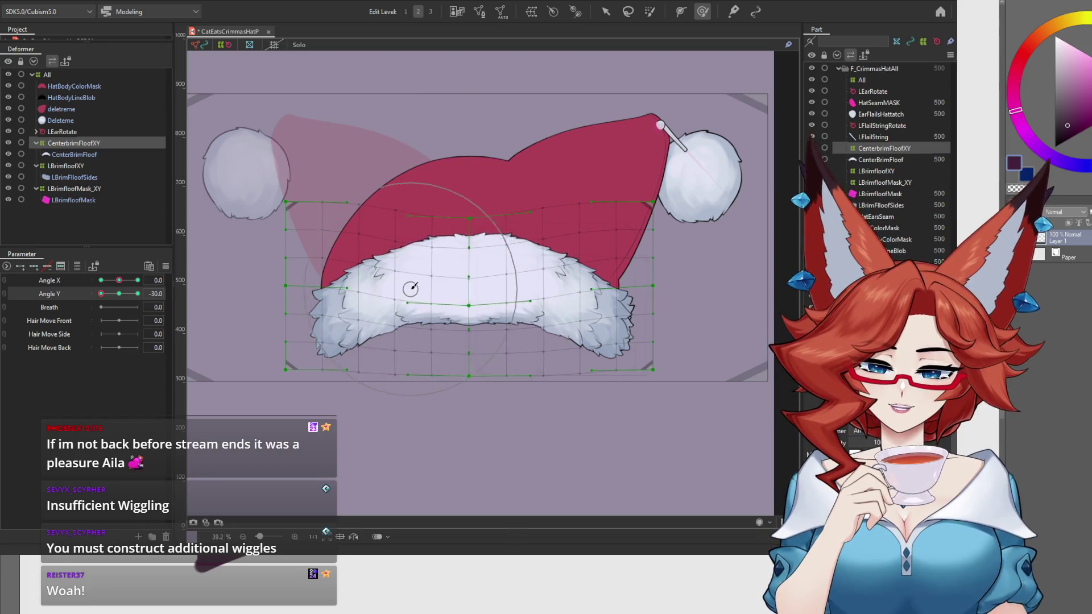
drag(520, 284, 535, 281)
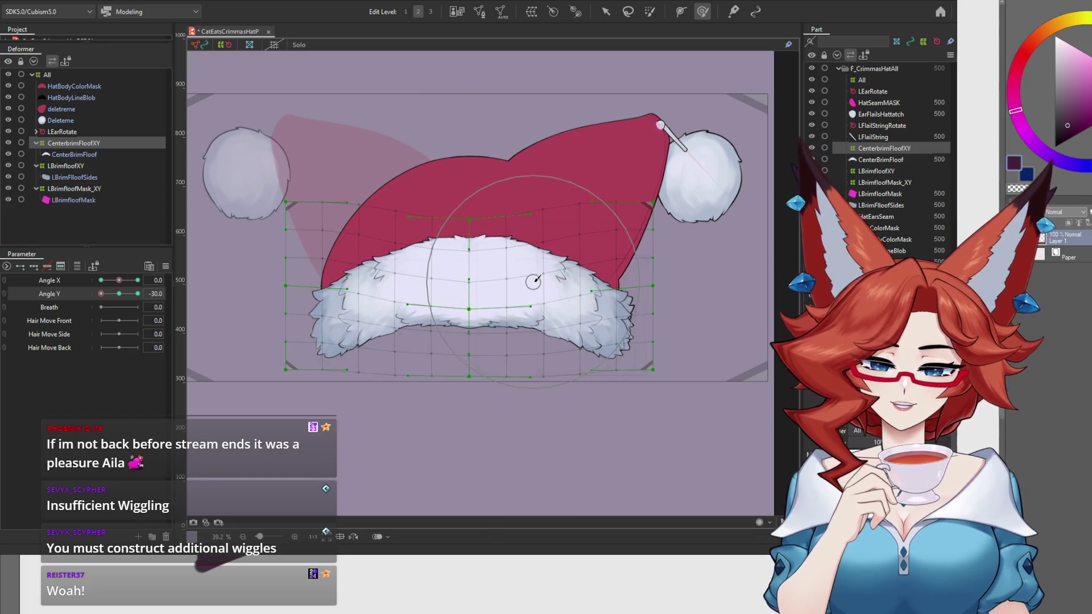
Scrub Angle Y from neutral to check the fur's motion.
click(119, 294)
drag(119, 295, 80, 310)
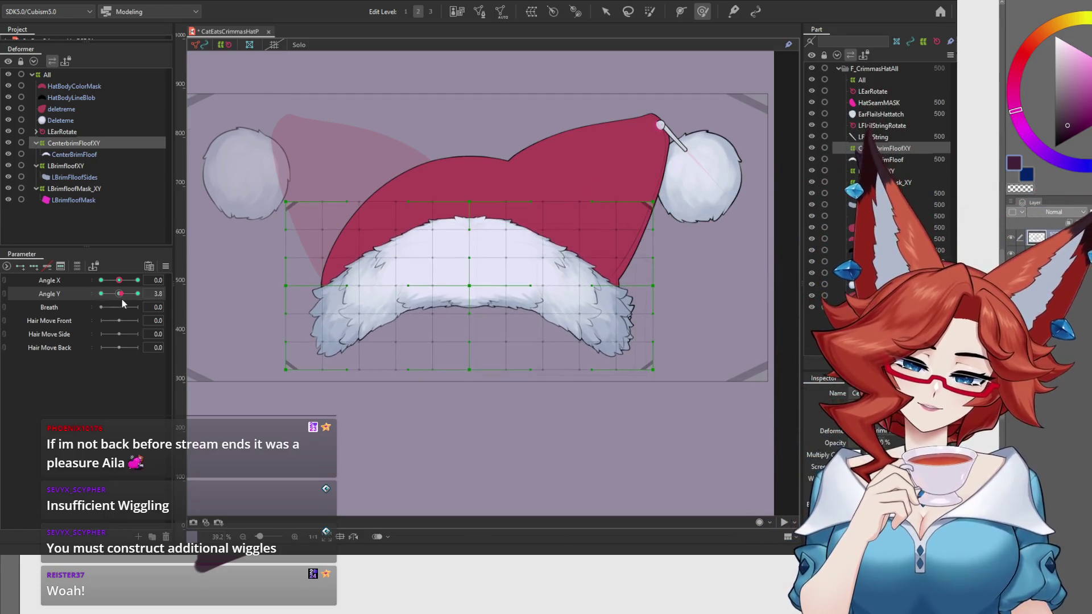
mouse_move(86, 303)
mouse_down()
mouse_move(123, 301)
mouse_move(71, 306)
mouse_up()
Lower the centre brim deformer slightly, lift both fur edges, then scrub Angle Y back to neutral.
click(604, 11)
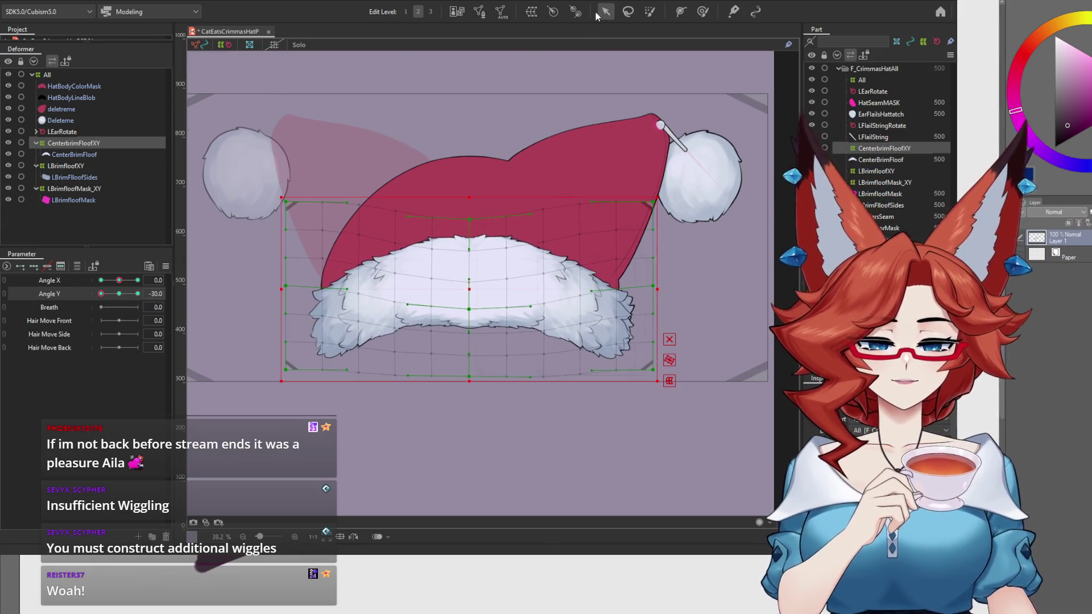
drag(468, 292, 467, 298)
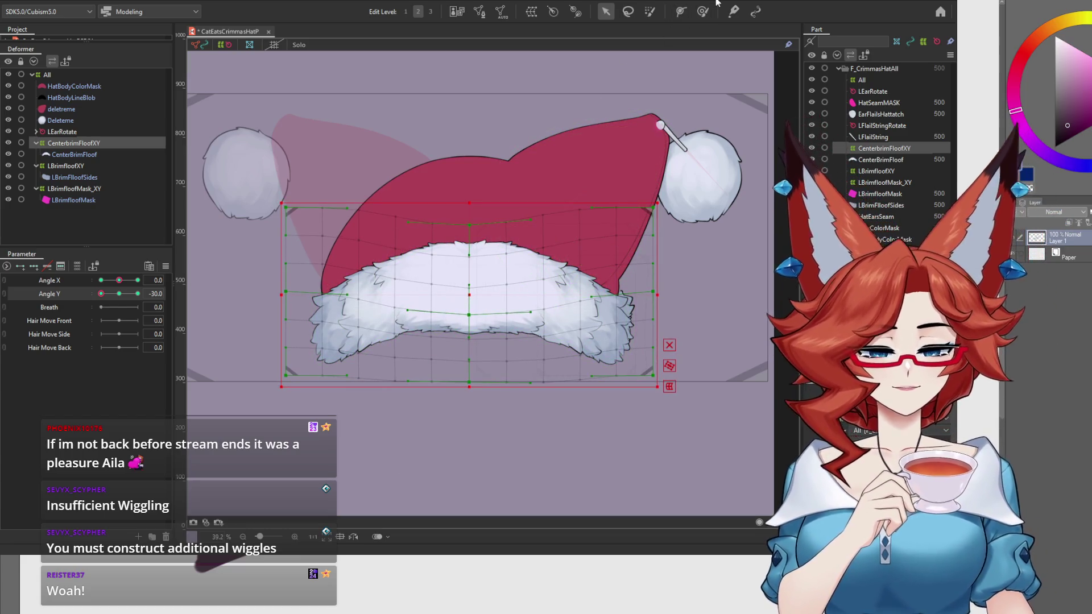
click(703, 11)
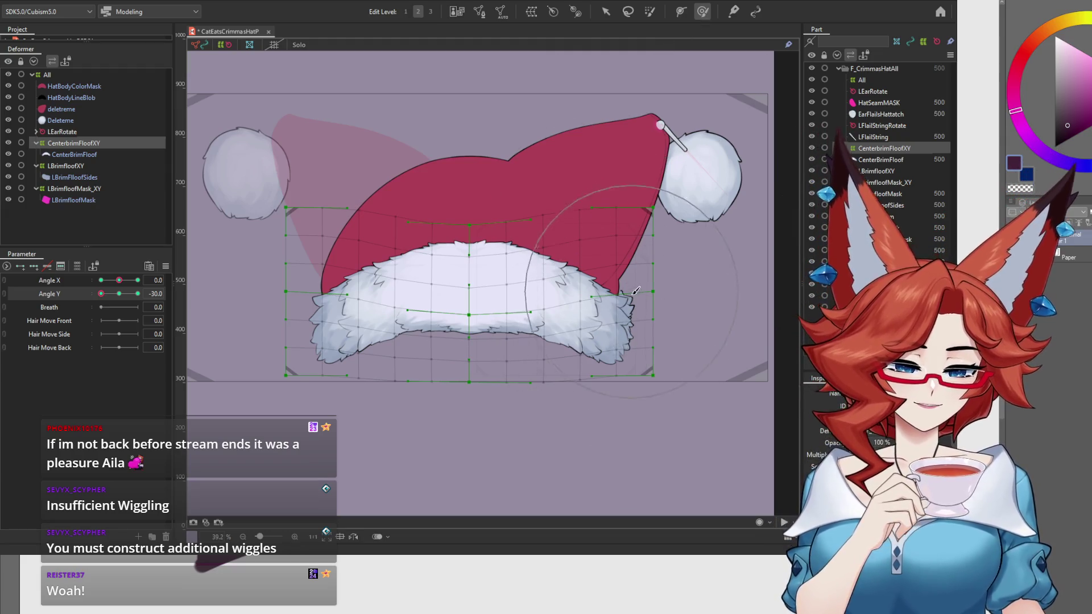
drag(623, 297, 647, 300)
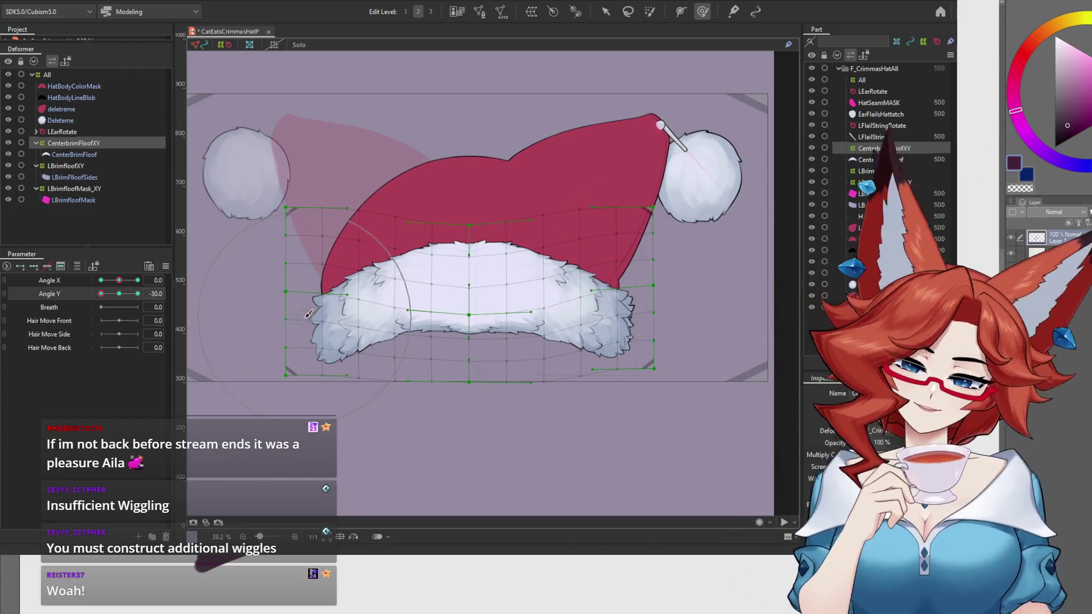
drag(313, 313, 310, 309)
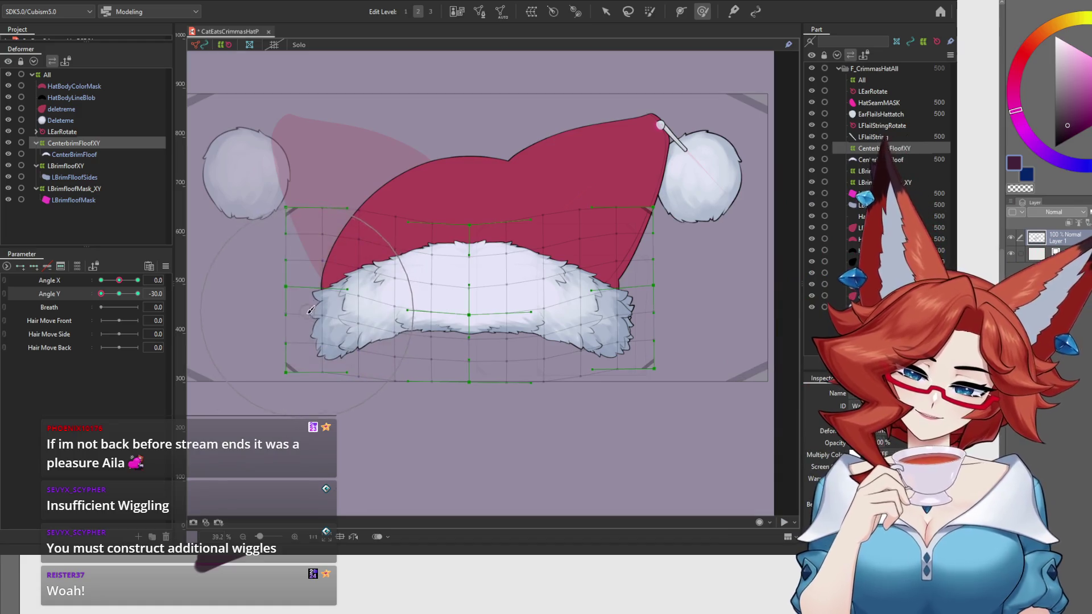
drag(304, 378, 307, 283)
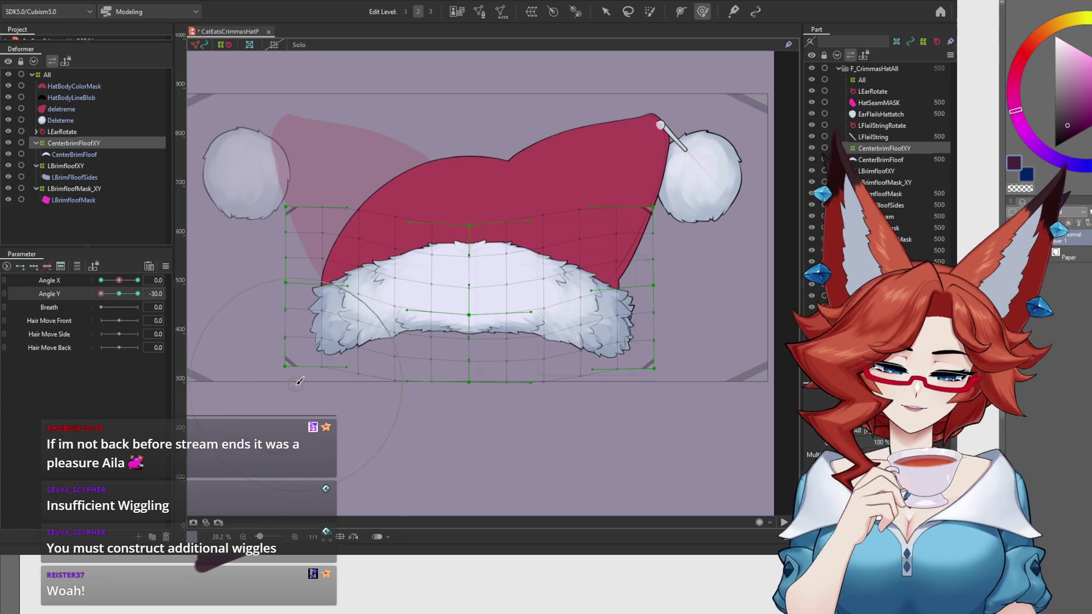
drag(108, 294, 90, 307)
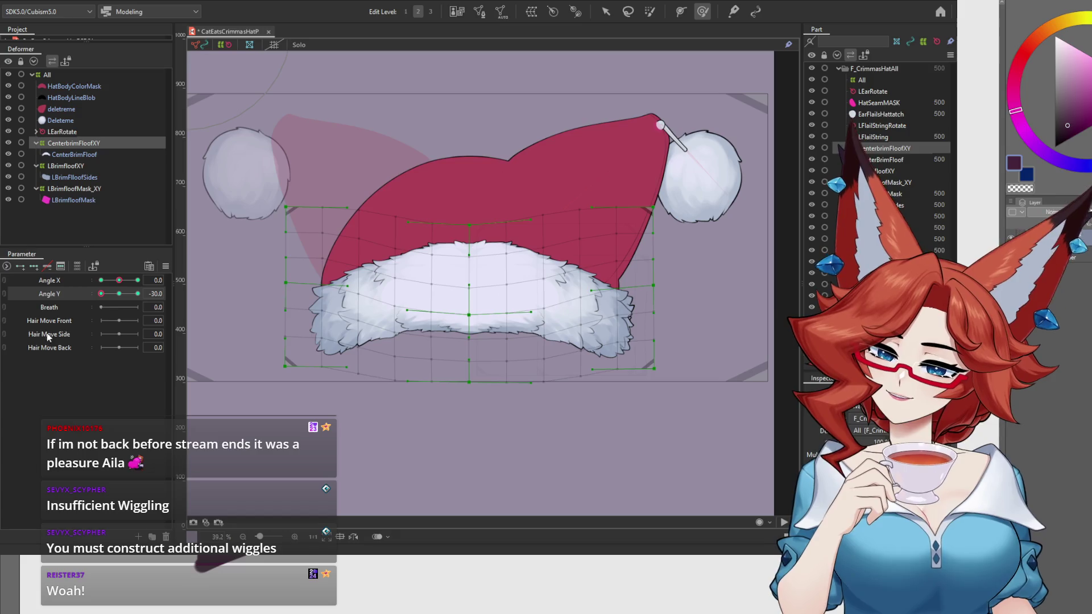
click(119, 295)
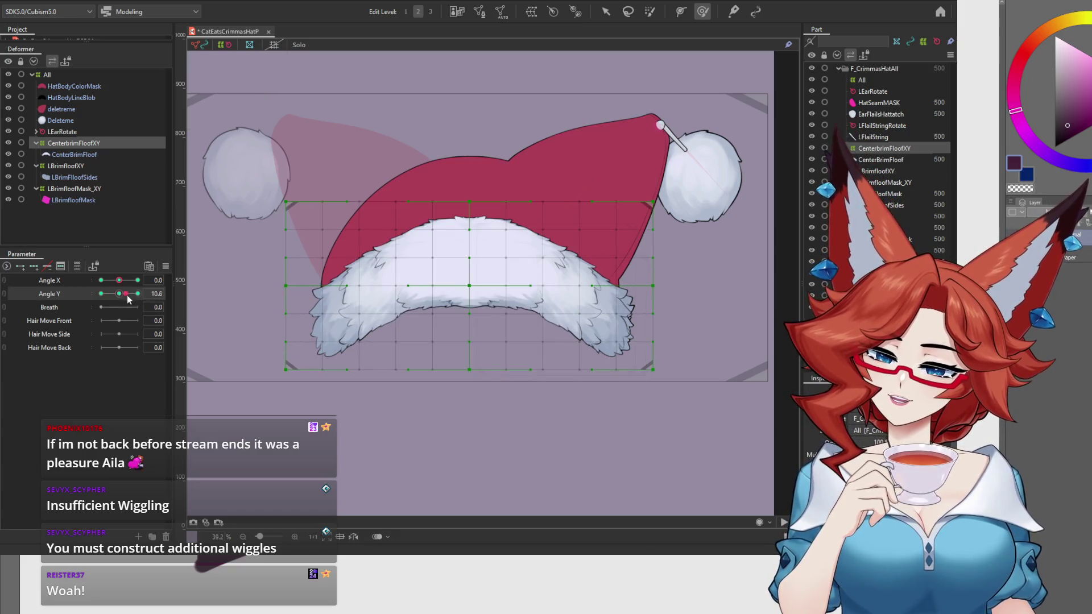
At Angle Y 30, brush the centre brim fur into a higher arch, comparing with undo/redo.
mouse_move(119, 296)
mouse_down()
mouse_move(79, 295)
mouse_move(162, 305)
mouse_up()
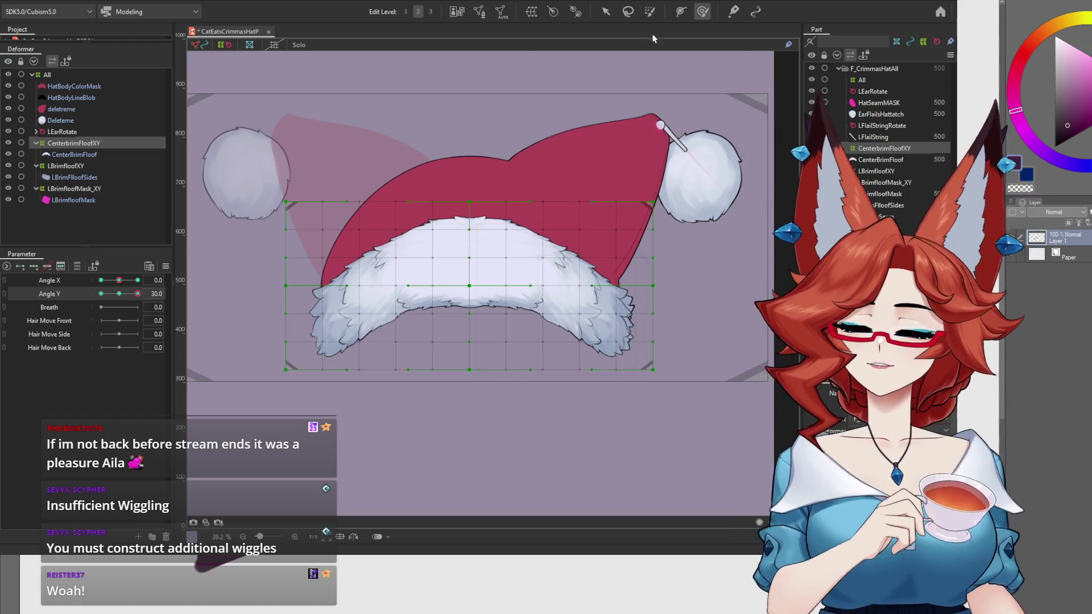
drag(477, 435, 493, 93)
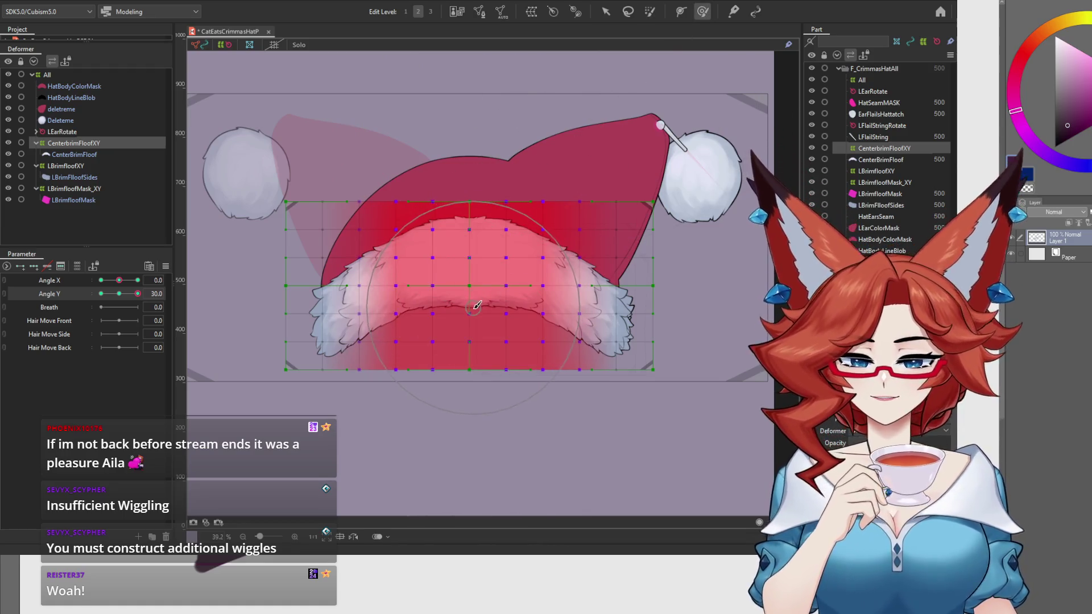
drag(467, 254, 469, 303)
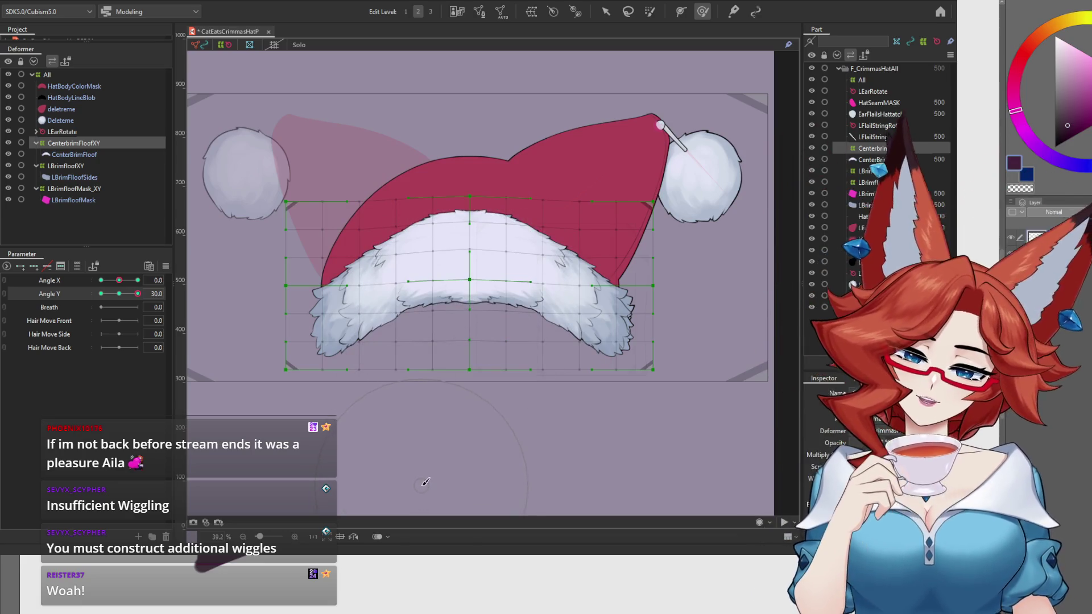
drag(474, 312, 474, 309)
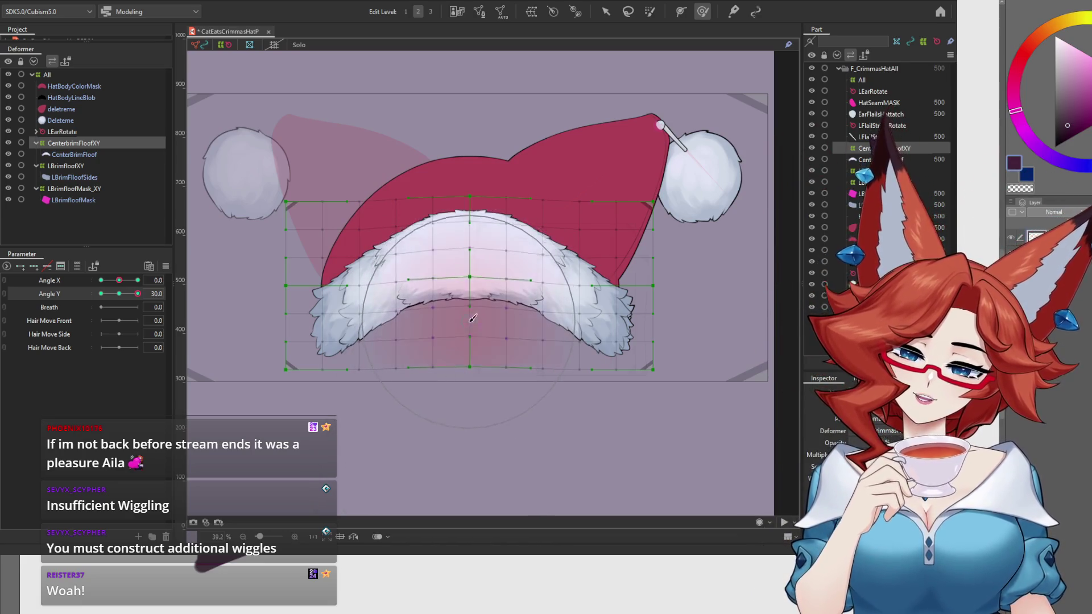
key(ctrl+z)
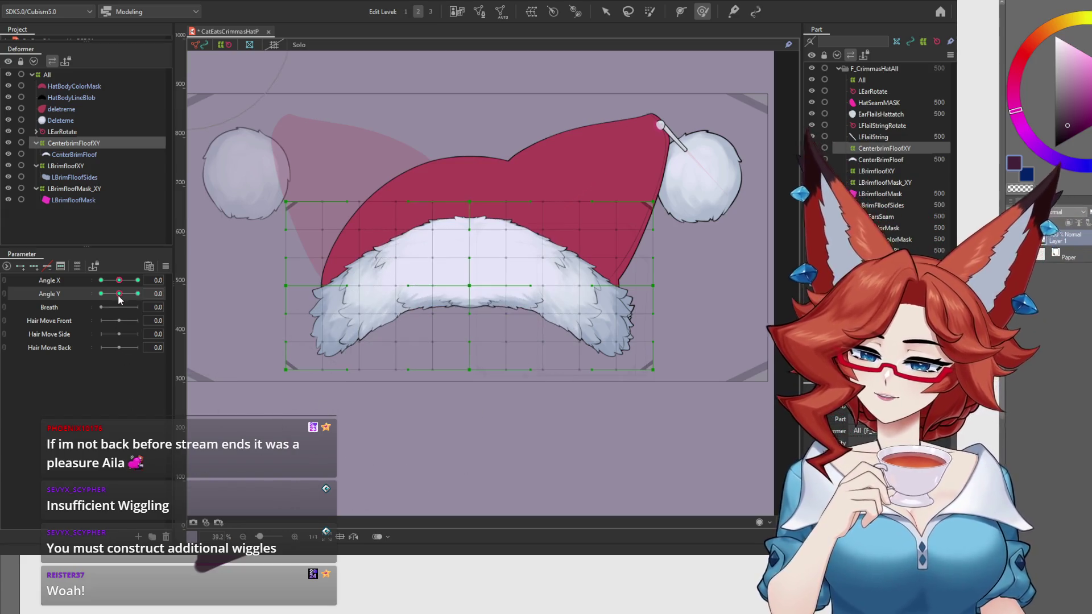
key(ctrl+y)
key(ctrl+z)
key(ctrl+z)
key(ctrl+y)
key(ctrl+y)
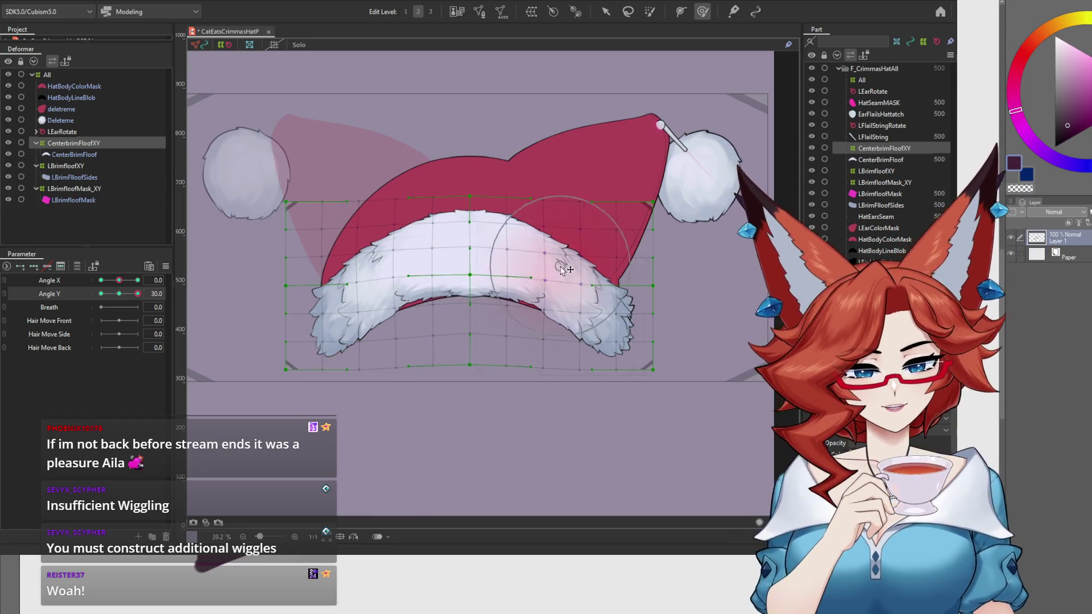
Scrub Angle Y between neutral and 30 to preview the fur motion.
mouse_move(119, 293)
mouse_down()
mouse_move(84, 295)
mouse_move(161, 302)
mouse_move(89, 311)
mouse_move(166, 309)
mouse_move(87, 312)
mouse_move(171, 312)
mouse_move(90, 319)
mouse_move(162, 317)
mouse_move(92, 301)
mouse_move(152, 298)
mouse_up()
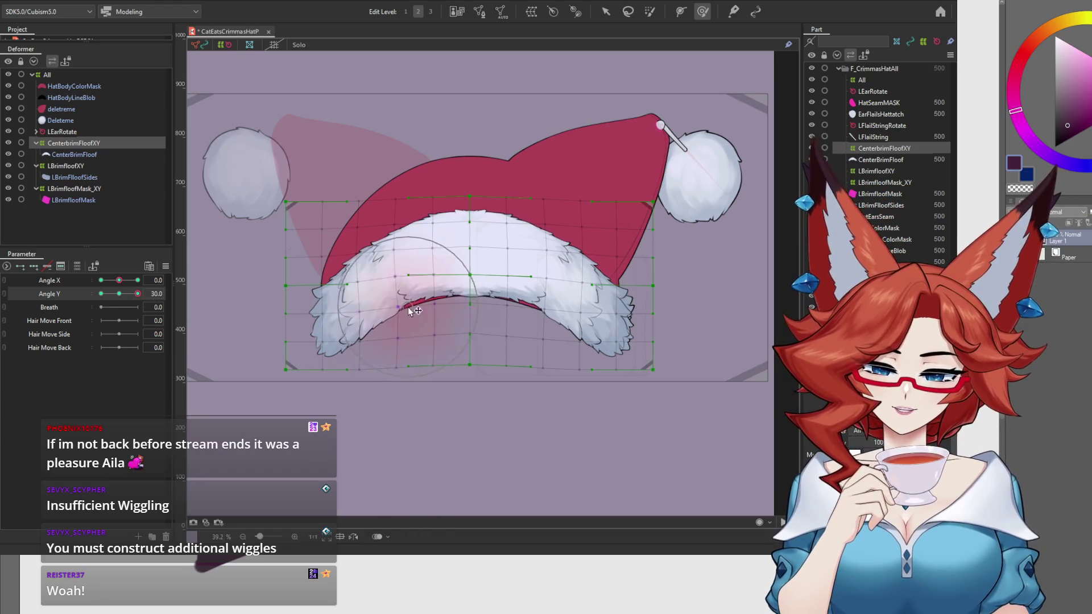
mouse_move(121, 293)
mouse_down()
mouse_move(101, 298)
mouse_move(139, 296)
mouse_move(100, 301)
mouse_move(139, 305)
mouse_up()
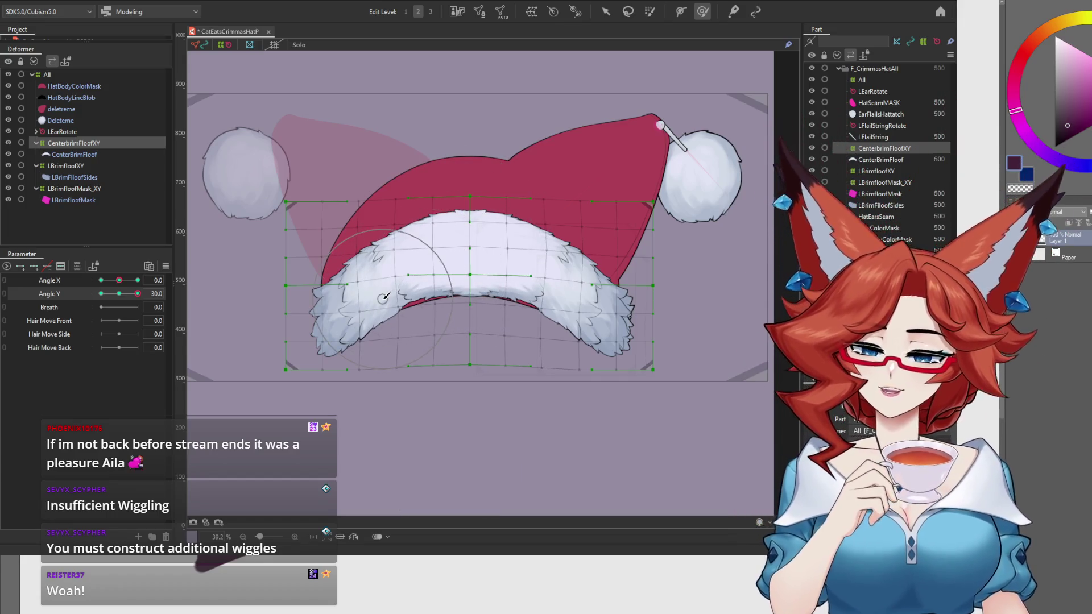
mouse_move(122, 298)
mouse_down()
mouse_move(93, 290)
mouse_move(158, 306)
mouse_move(93, 307)
mouse_move(167, 303)
mouse_move(122, 300)
mouse_up()
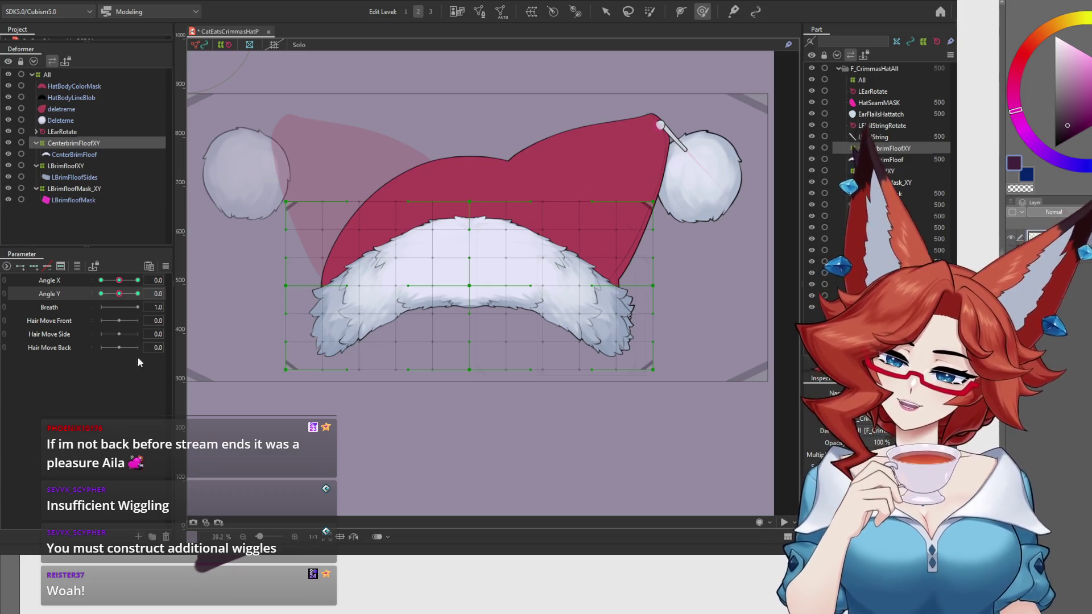
Scrub Angle Y across its 30, neutral and -30 keys to review the in-between fur shapes.
drag(118, 294, 143, 296)
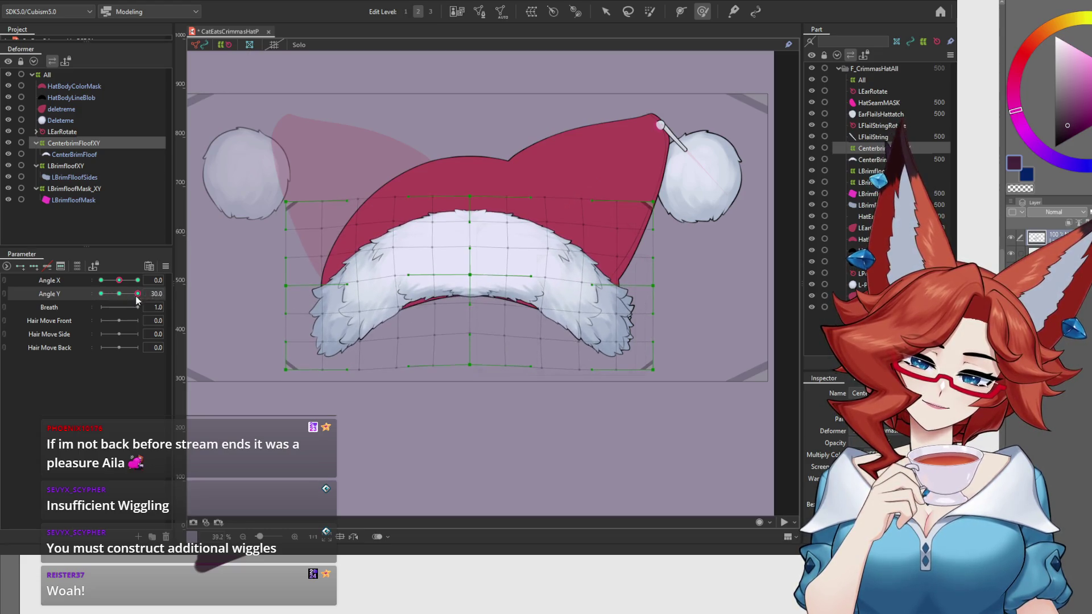
mouse_move(140, 299)
mouse_down()
mouse_move(95, 303)
mouse_move(139, 304)
mouse_up()
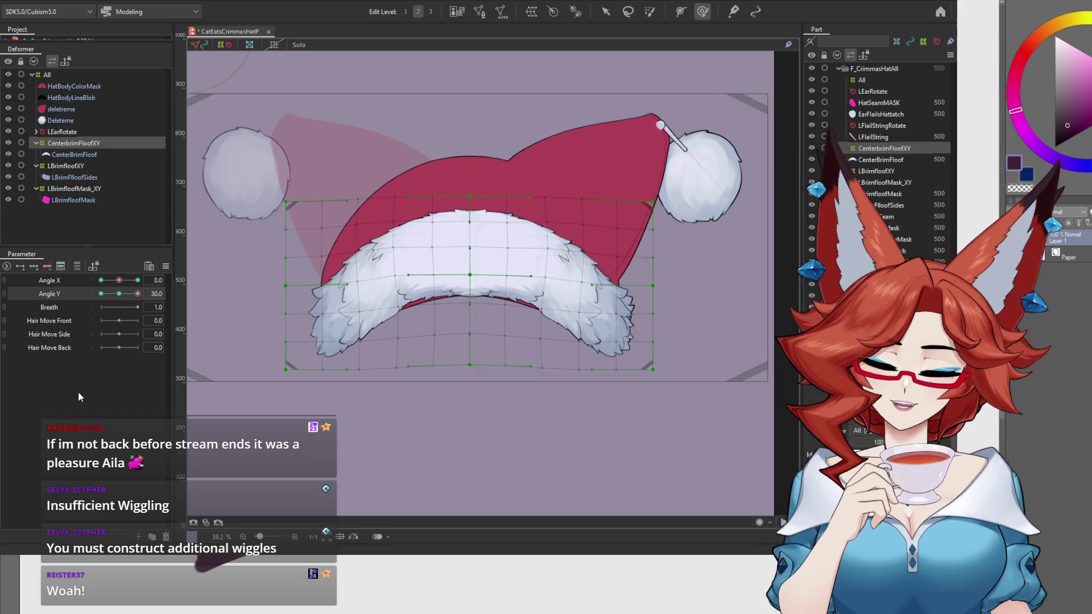
mouse_move(120, 297)
mouse_down()
mouse_move(92, 299)
mouse_move(121, 308)
mouse_up()
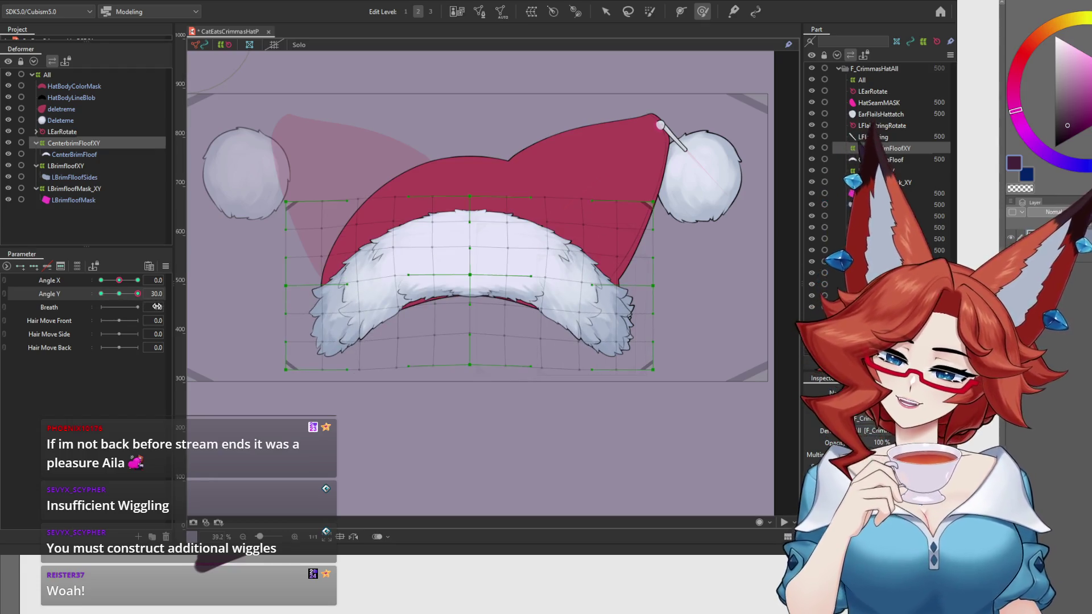
drag(119, 295, 146, 305)
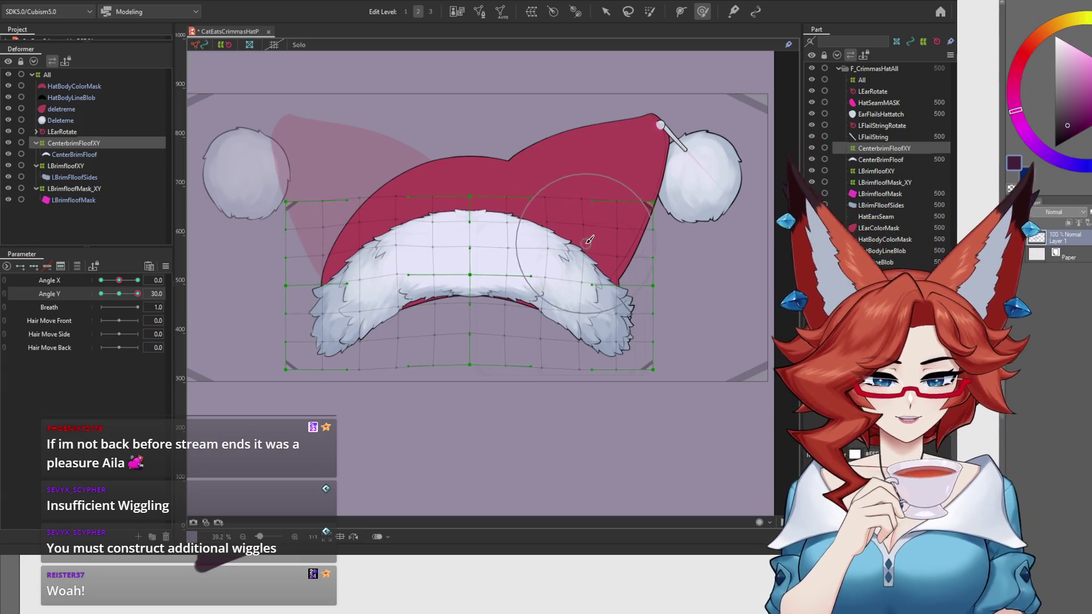
mouse_move(119, 296)
mouse_down()
mouse_move(152, 294)
mouse_move(97, 301)
mouse_up()
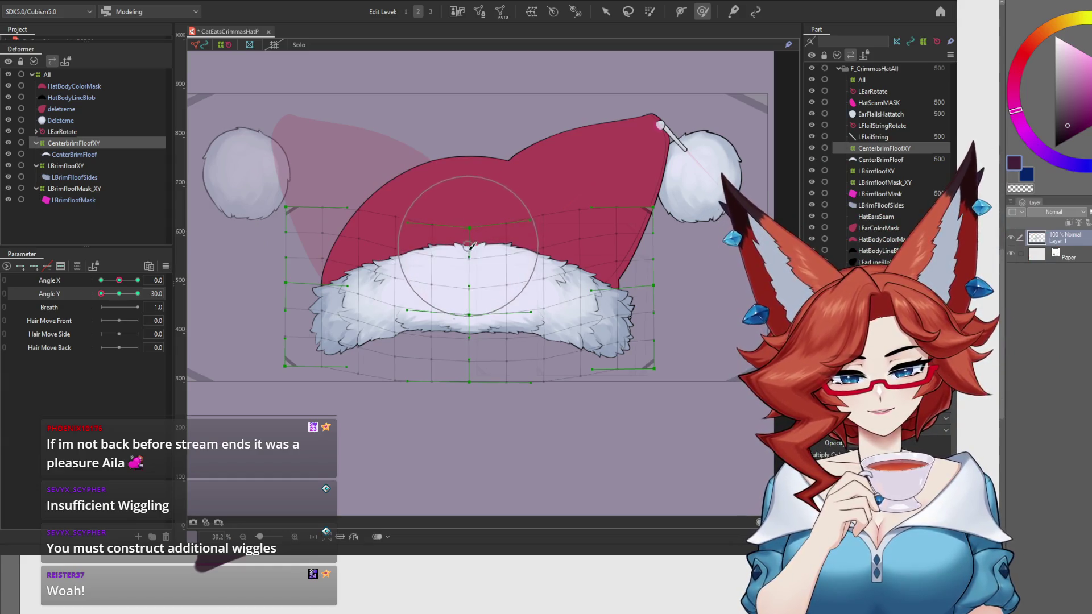
mouse_move(100, 293)
mouse_down()
mouse_move(128, 300)
mouse_move(96, 300)
mouse_move(123, 305)
mouse_move(83, 320)
mouse_up()
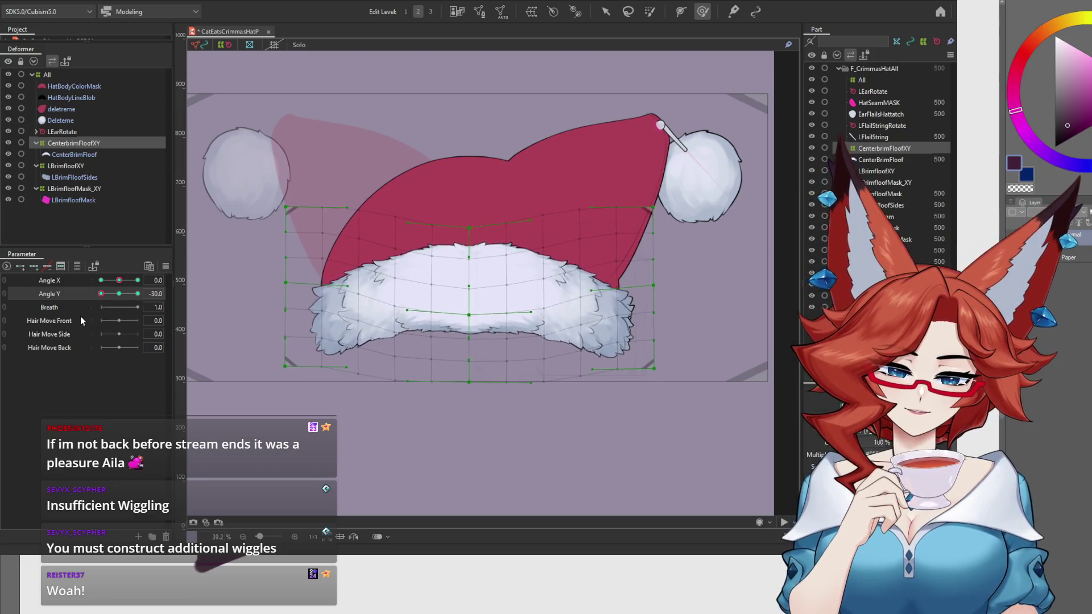
Test the fur on Angle X, reset both angles to 0, and link Angle X/Y into a 2D pad.
mouse_move(119, 280)
mouse_down()
mouse_move(90, 284)
mouse_move(168, 285)
mouse_up()
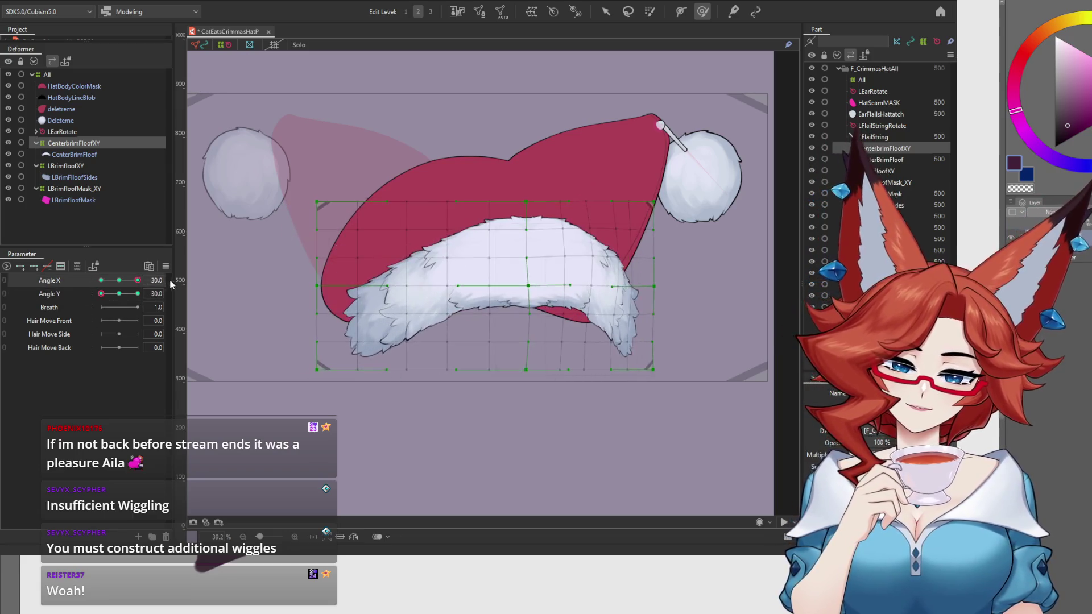
double_click(118, 288)
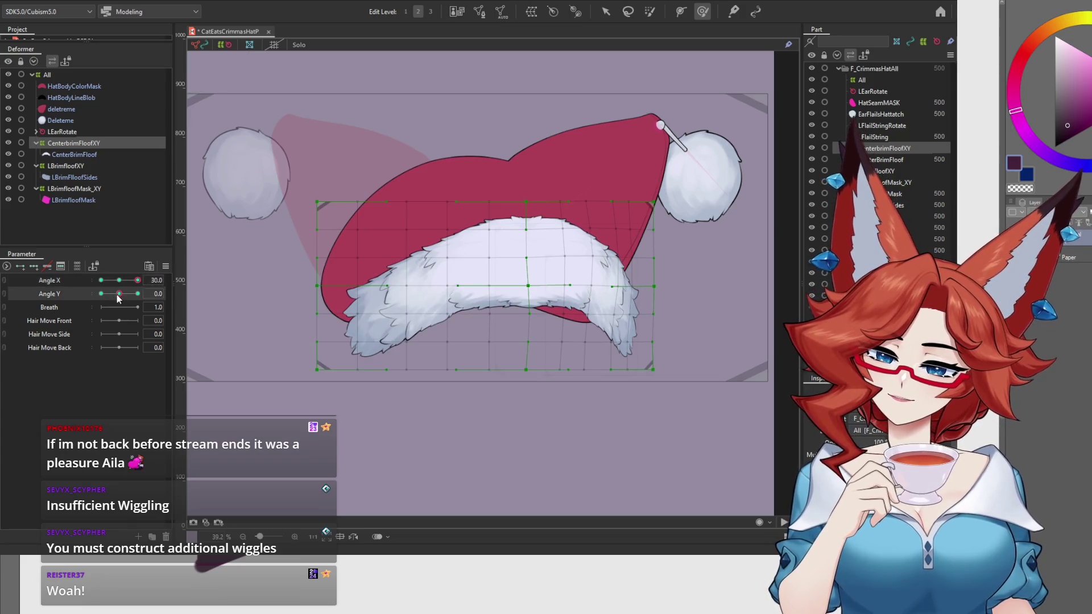
click(3, 296)
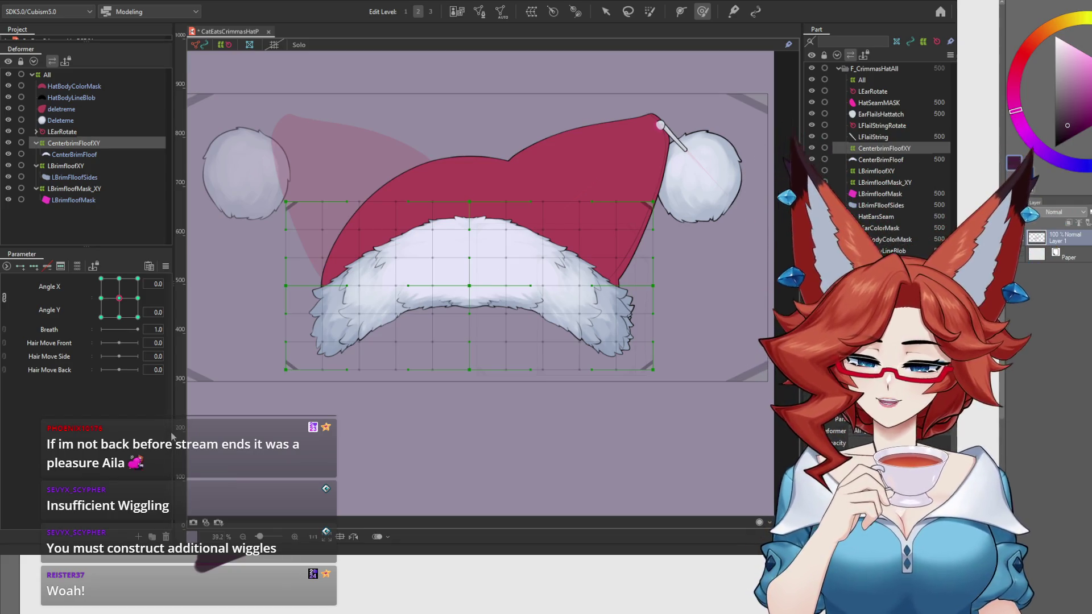
drag(173, 432, 185, 432)
Run Synthesize corners for Angle X/Y and preview a corner pose, ending at Angle Y 30.
mouse_move(125, 298)
mouse_down()
mouse_move(136, 302)
mouse_move(111, 300)
mouse_move(126, 302)
mouse_up()
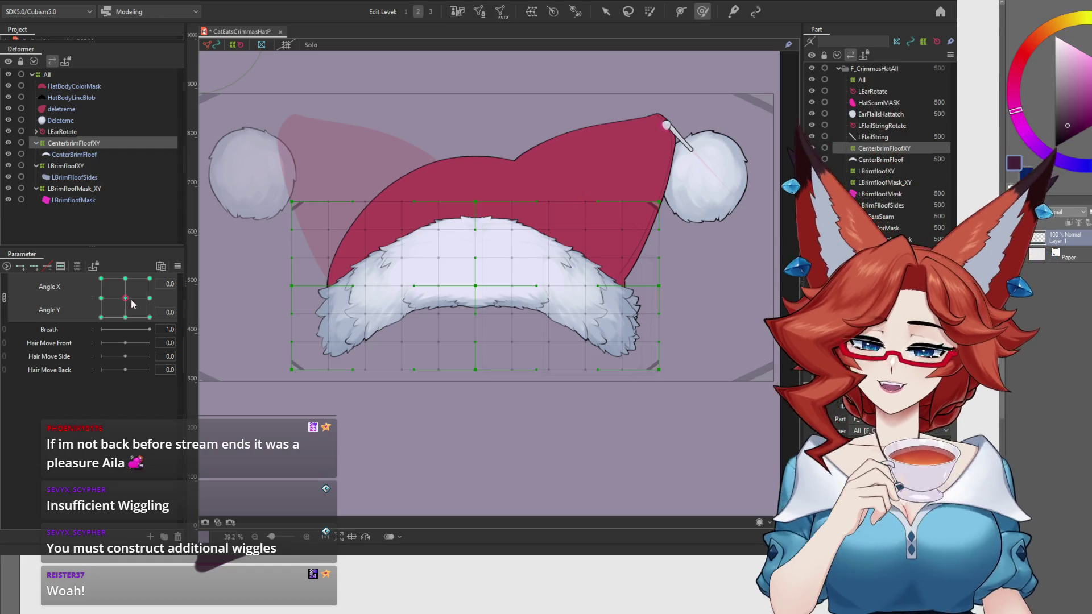
click(177, 267)
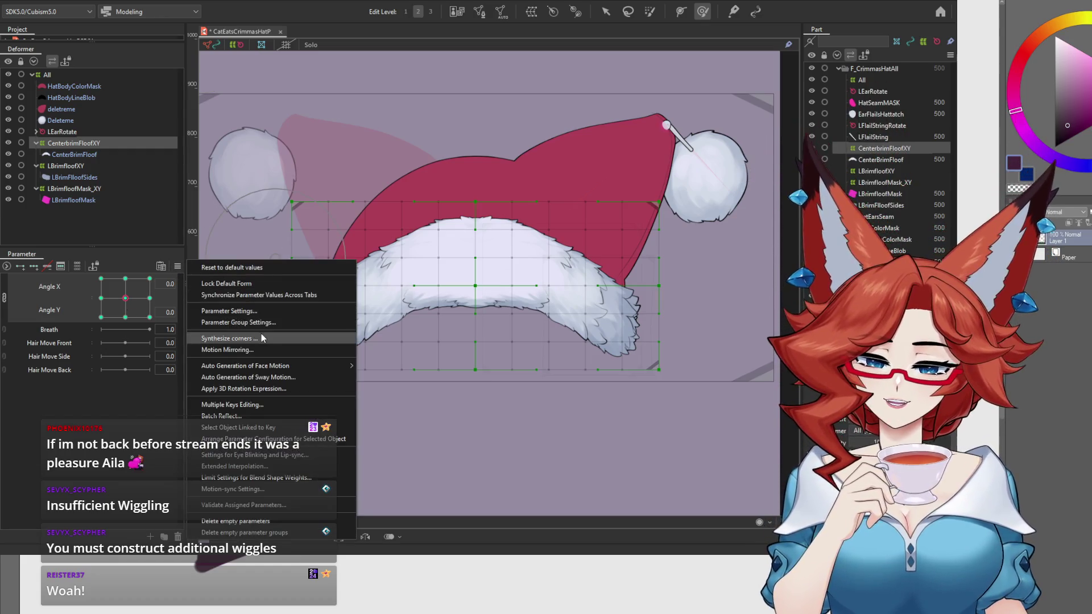
click(439, 296)
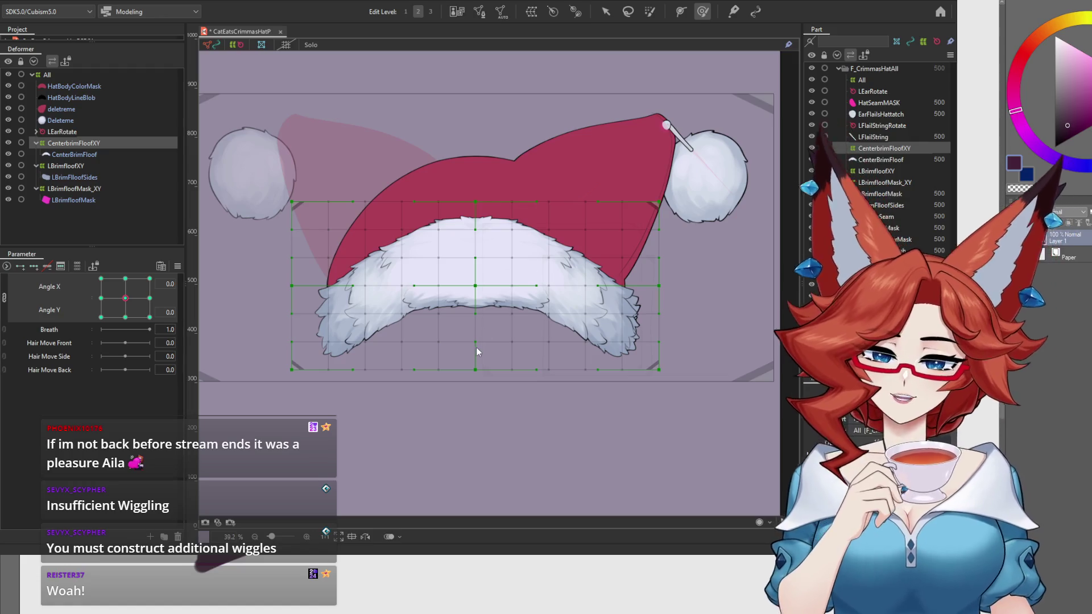
mouse_move(129, 321)
mouse_down()
mouse_move(155, 331)
mouse_move(175, 278)
mouse_move(88, 254)
mouse_move(56, 336)
mouse_up()
click(126, 279)
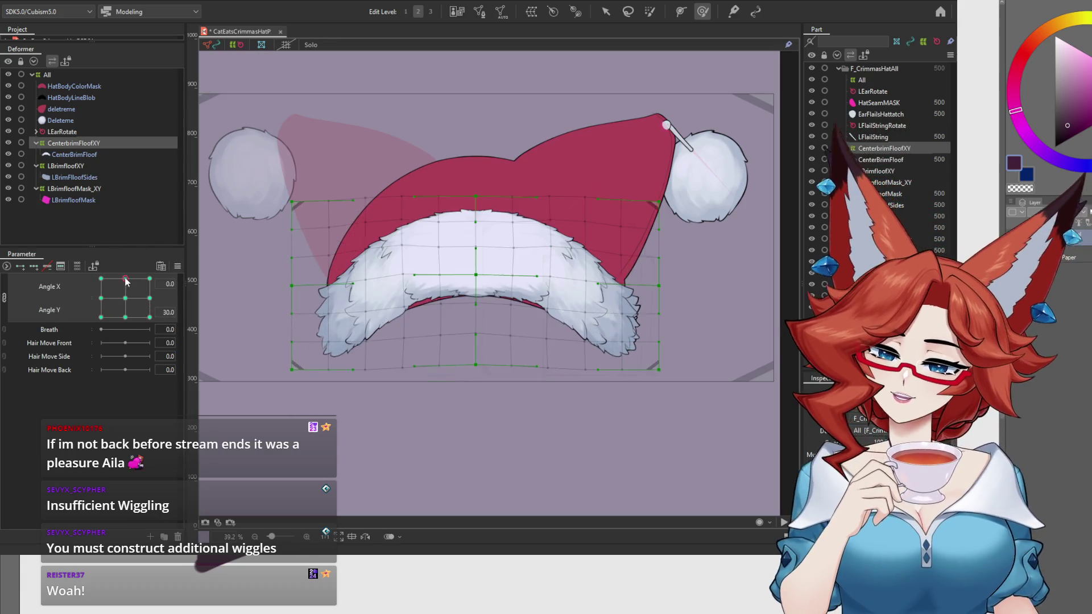
Sweep the pose from the Angle X -30 key toward the upper-left corner, checking in-between shapes.
click(100, 299)
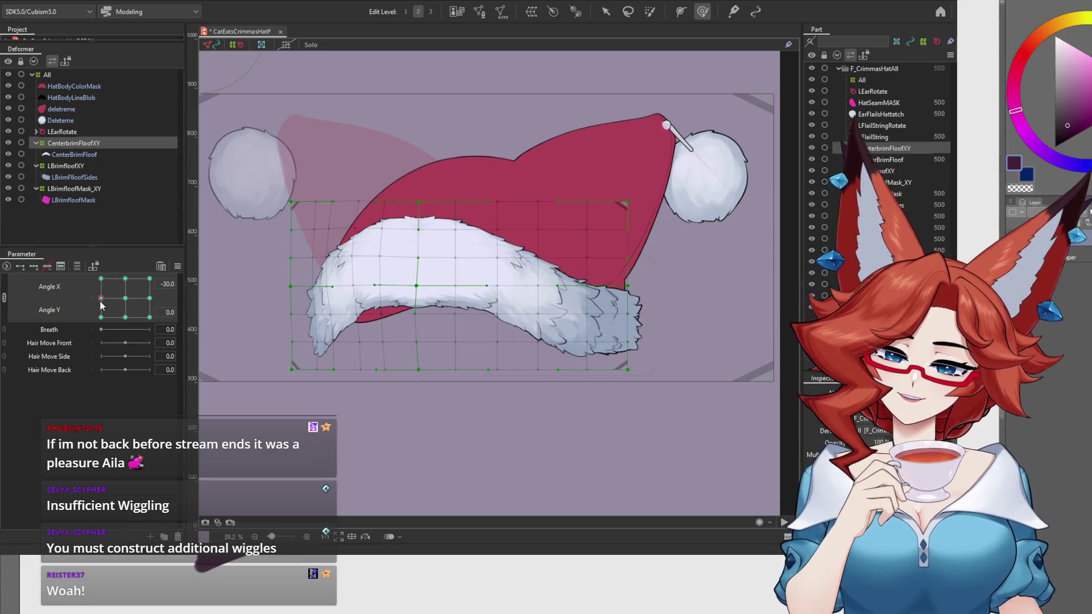
drag(103, 302, 98, 277)
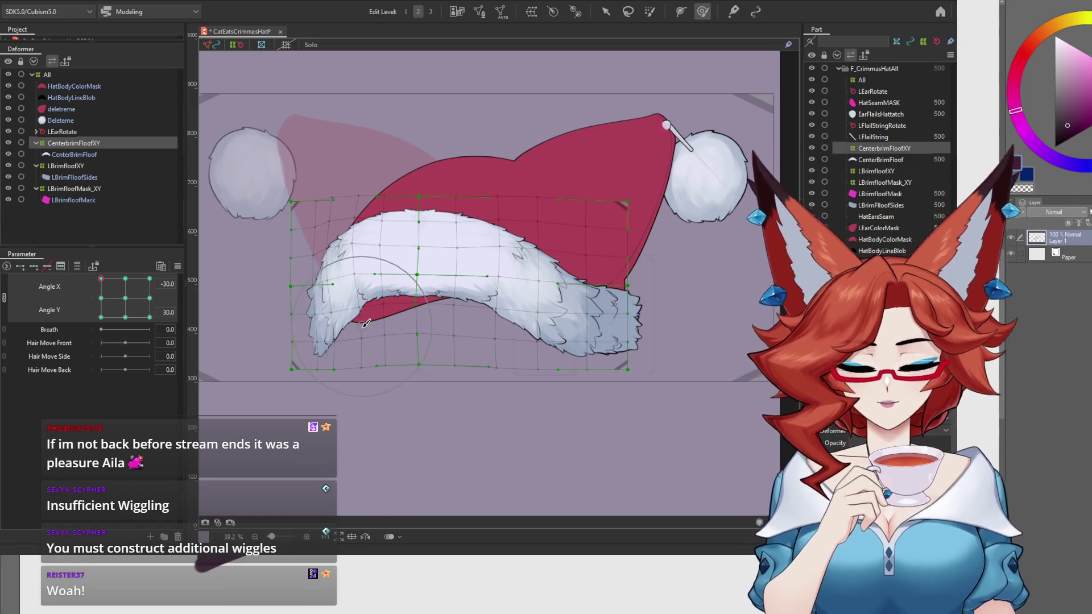
mouse_move(100, 279)
mouse_down()
mouse_move(104, 264)
mouse_move(131, 264)
mouse_up()
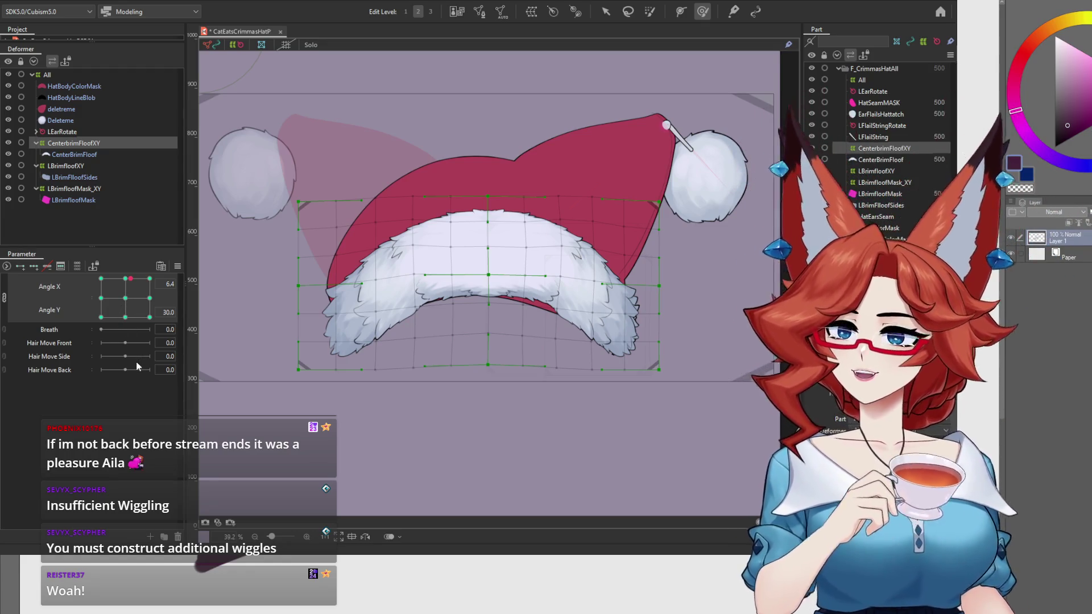
Reset to neutral, then pose the hat at the upper-left corner: Angle X -30, Angle Y 30.
click(125, 298)
drag(126, 301, 80, 272)
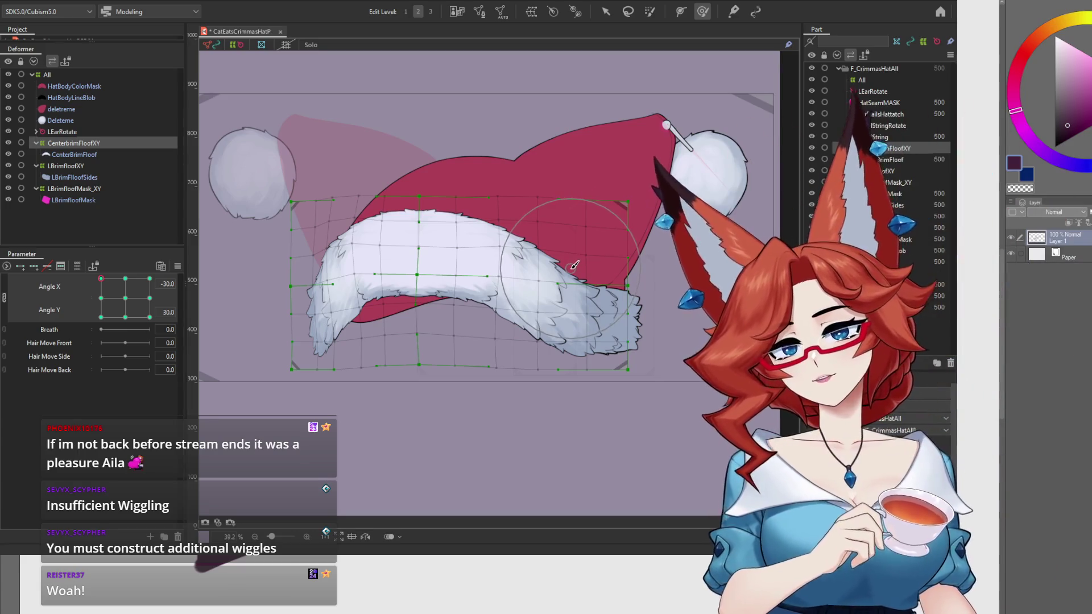
click(606, 12)
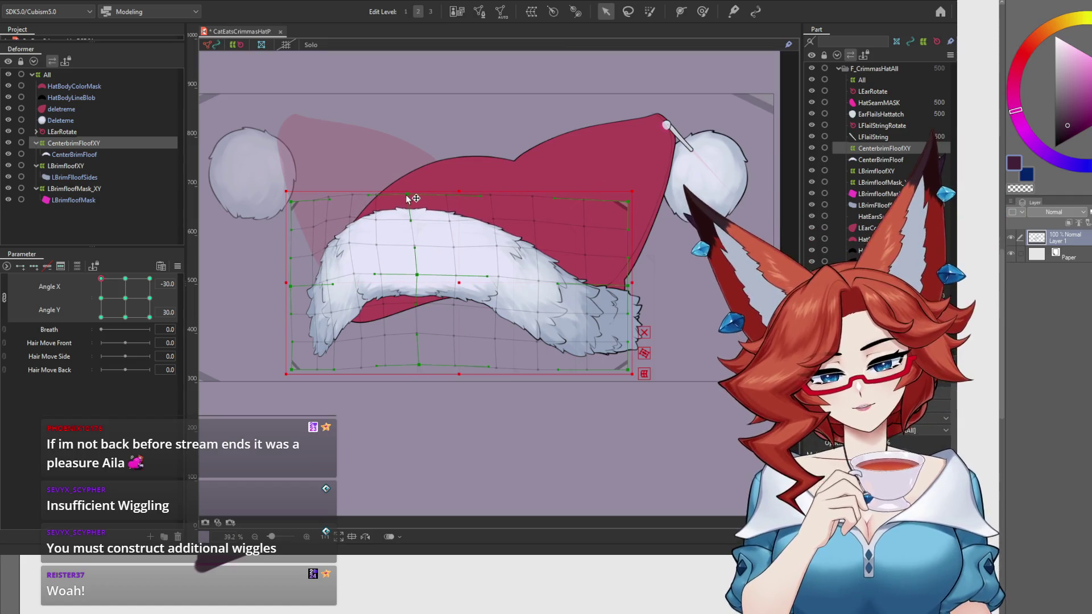
Pull a fluff warp point left and brush the fluff's left outline downward for the upper-left pose.
drag(417, 275, 412, 275)
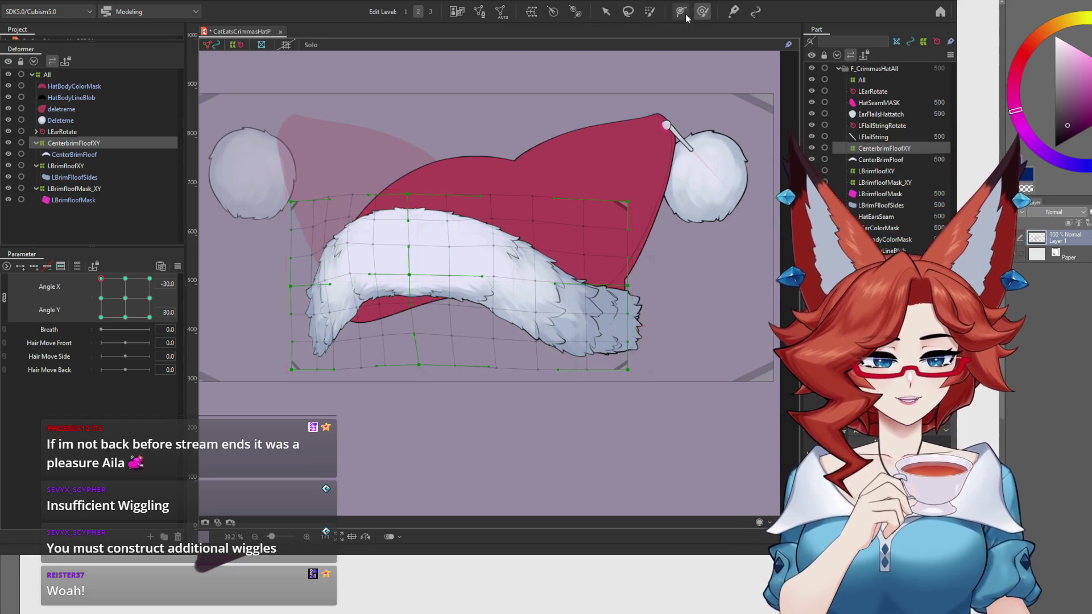
click(702, 11)
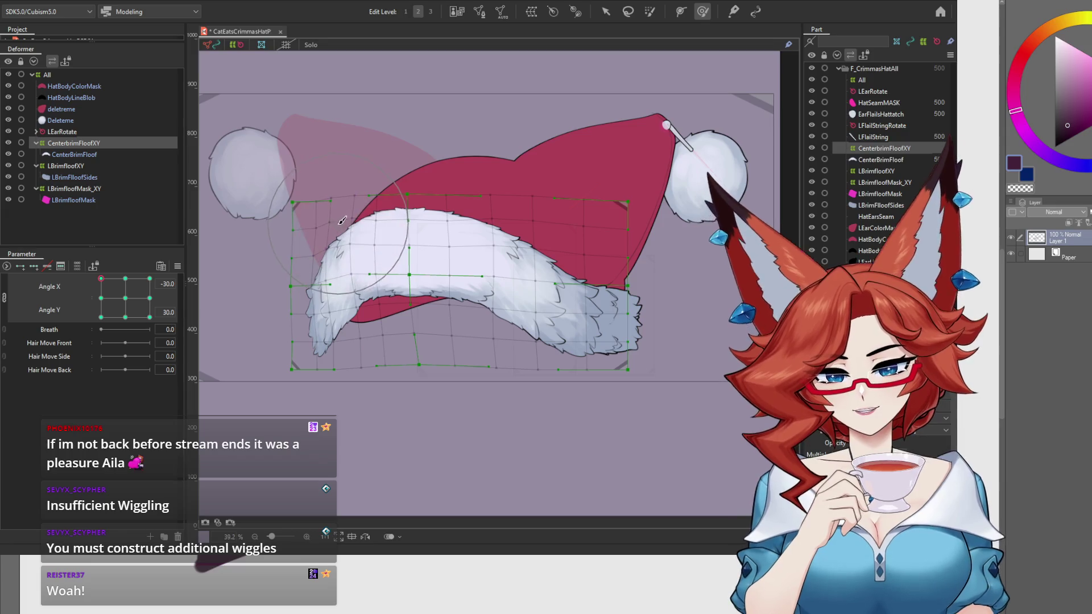
drag(360, 230, 362, 250)
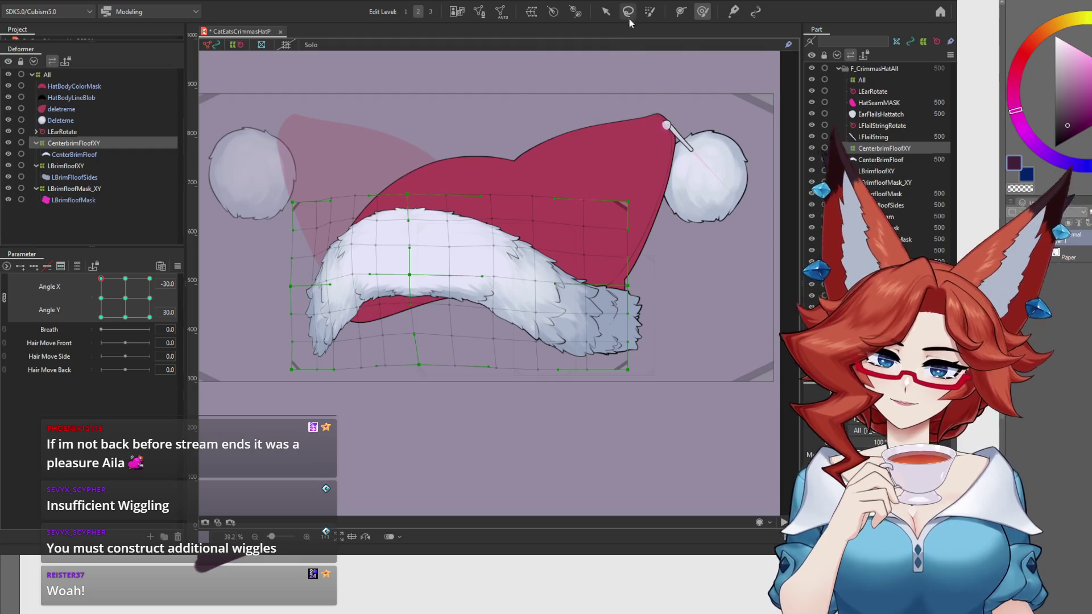
click(605, 11)
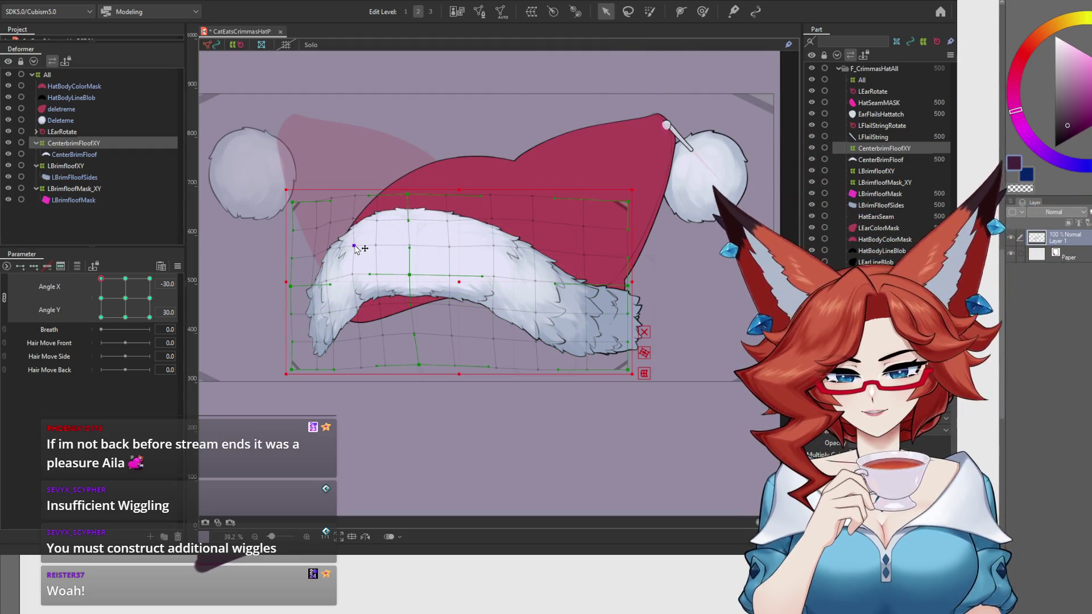
mouse_move(125, 279)
mouse_down()
mouse_move(95, 285)
mouse_move(113, 325)
mouse_move(127, 282)
mouse_up()
Preview the fluff along the pad's left, bottom and right edges, ending at Angle X 0, Angle Y 0.
click(125, 299)
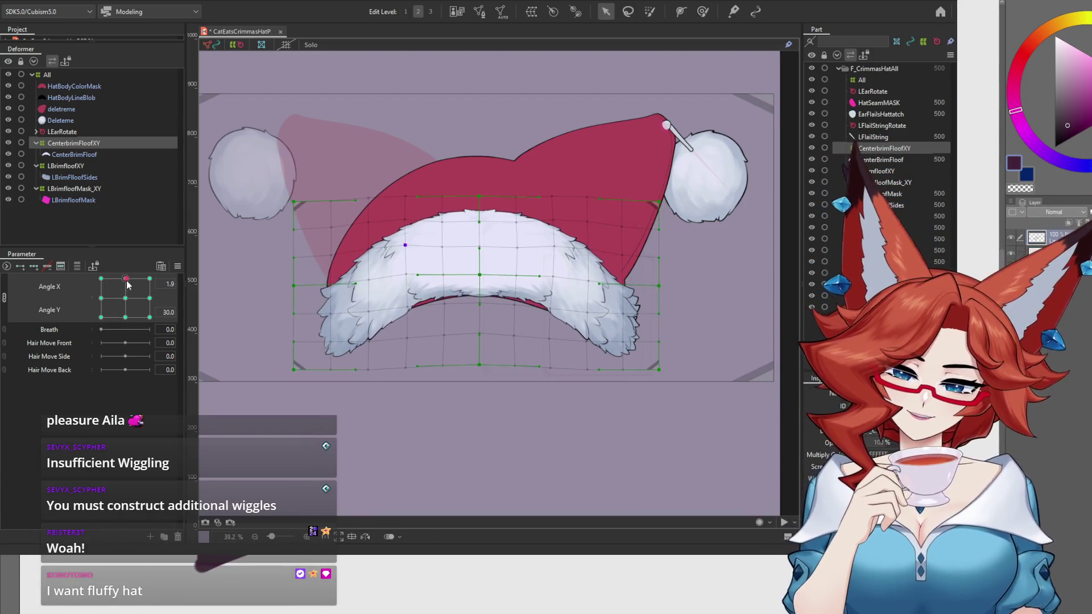
drag(125, 302, 91, 297)
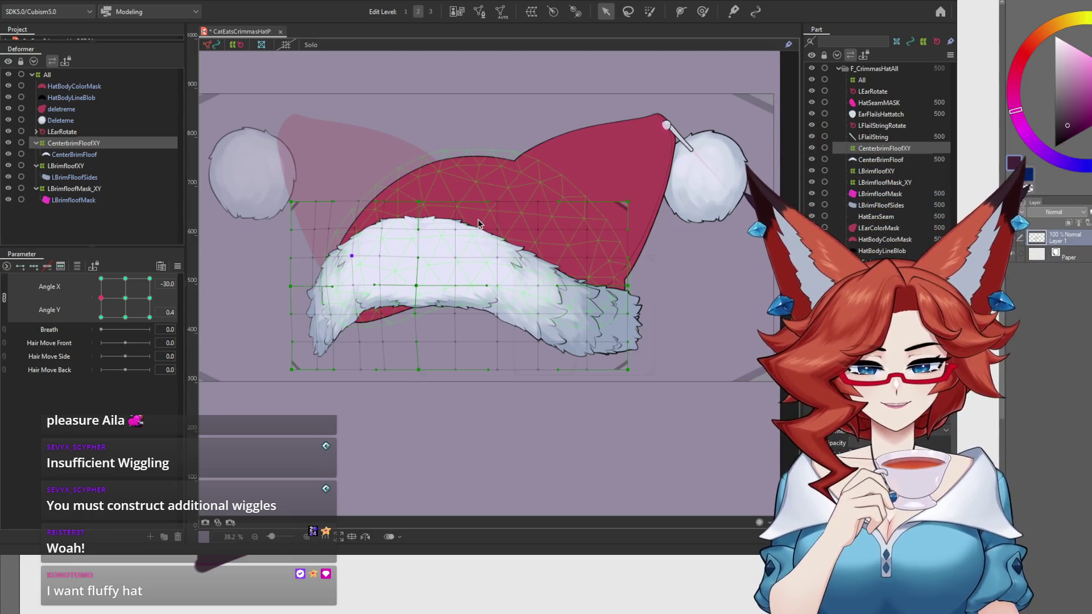
mouse_move(125, 299)
mouse_down()
mouse_move(125, 318)
mouse_move(84, 328)
mouse_up()
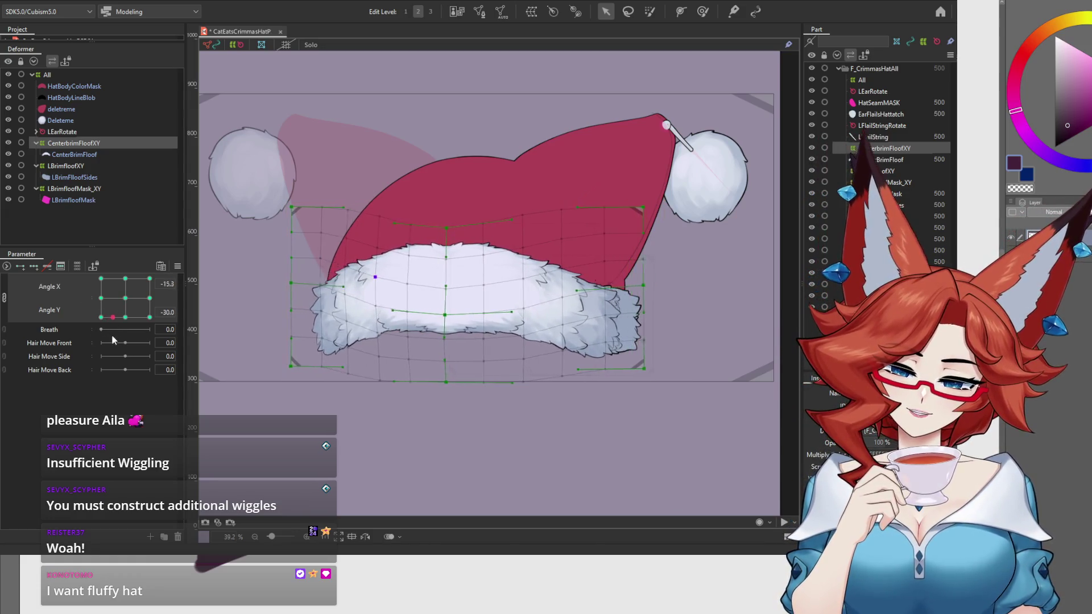
mouse_move(83, 327)
mouse_down()
mouse_move(87, 301)
mouse_move(88, 326)
mouse_move(127, 331)
mouse_move(77, 339)
mouse_up()
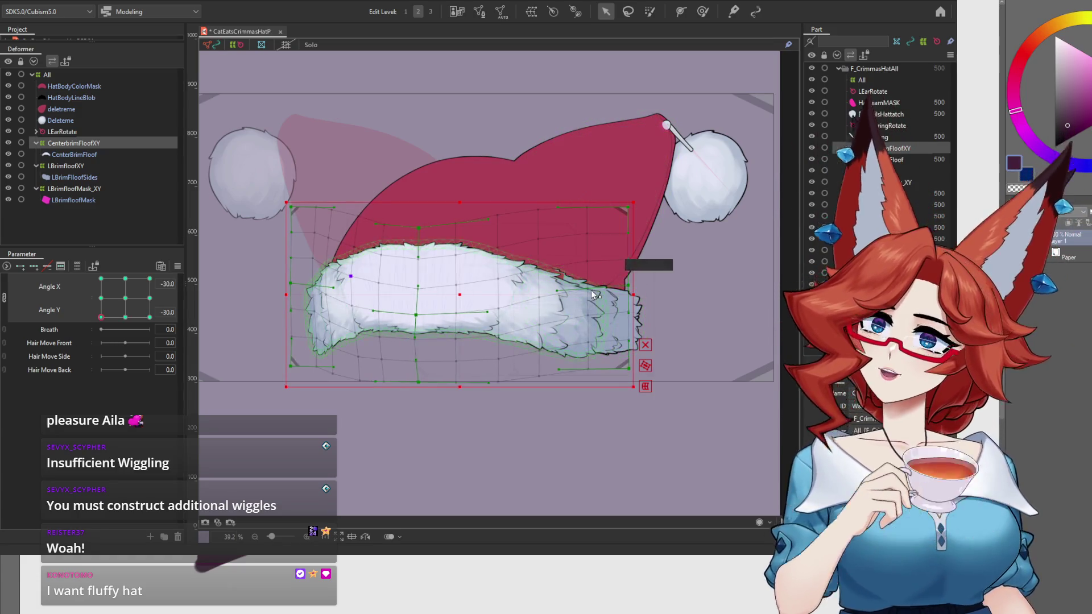
mouse_move(120, 329)
mouse_down()
mouse_move(160, 327)
mouse_move(166, 299)
mouse_move(102, 300)
mouse_move(126, 300)
mouse_up()
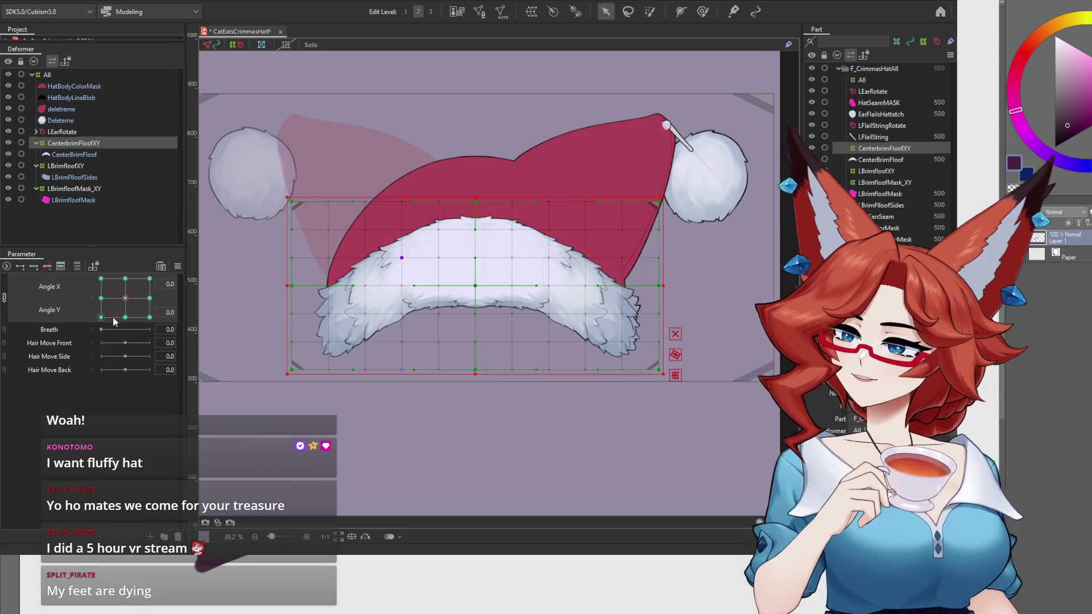
Preview the lower-left and in-between poses, then return to the Angle X -30 key.
click(101, 299)
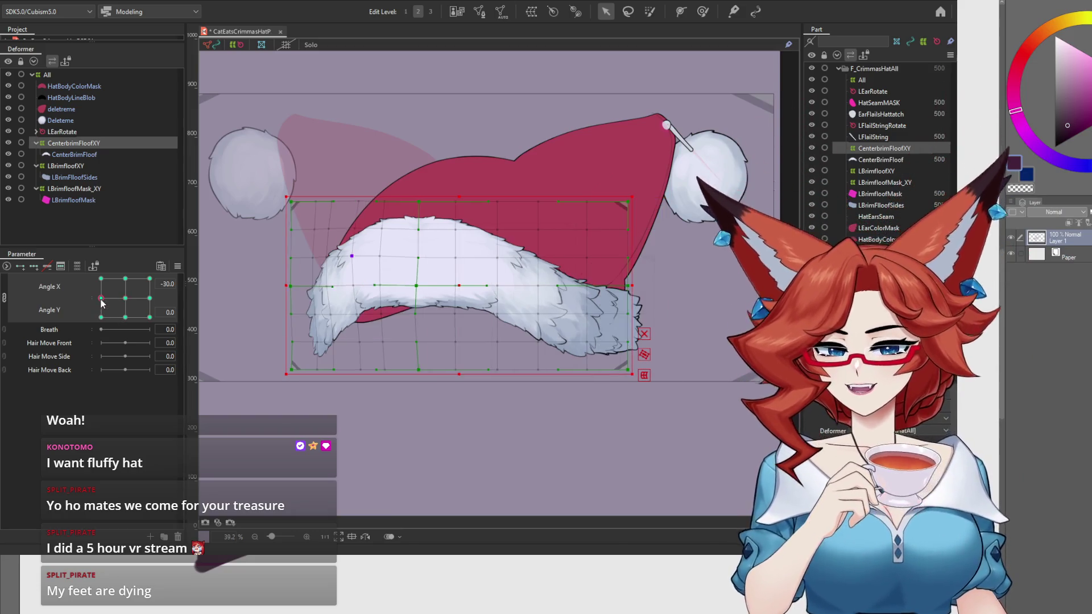
click(100, 316)
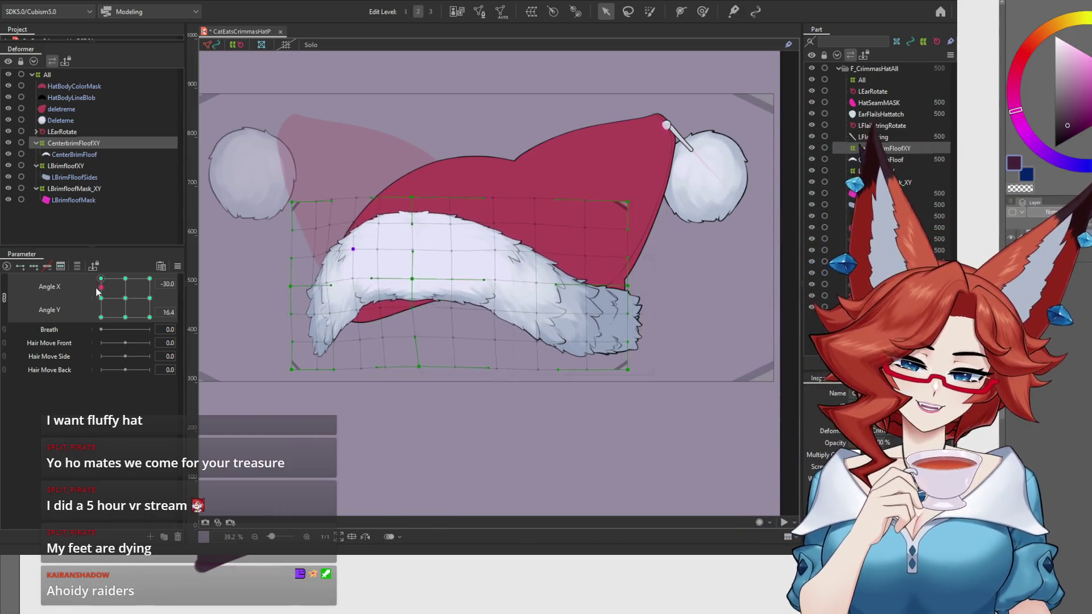
mouse_move(98, 328)
mouse_down()
mouse_move(134, 325)
mouse_move(93, 334)
mouse_move(99, 273)
mouse_move(87, 297)
mouse_move(117, 313)
mouse_move(100, 324)
mouse_move(93, 295)
mouse_move(126, 305)
mouse_up()
click(99, 301)
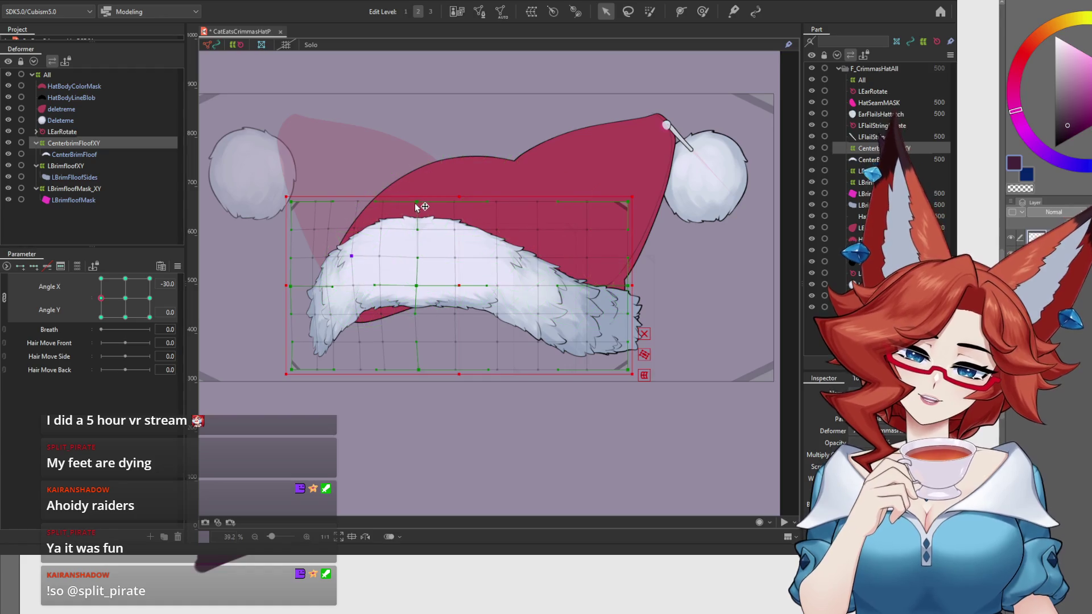
Shift the upper fluff warp points left at Angle X -30, then split Angle X/Y into separate sliders.
drag(416, 287, 411, 286)
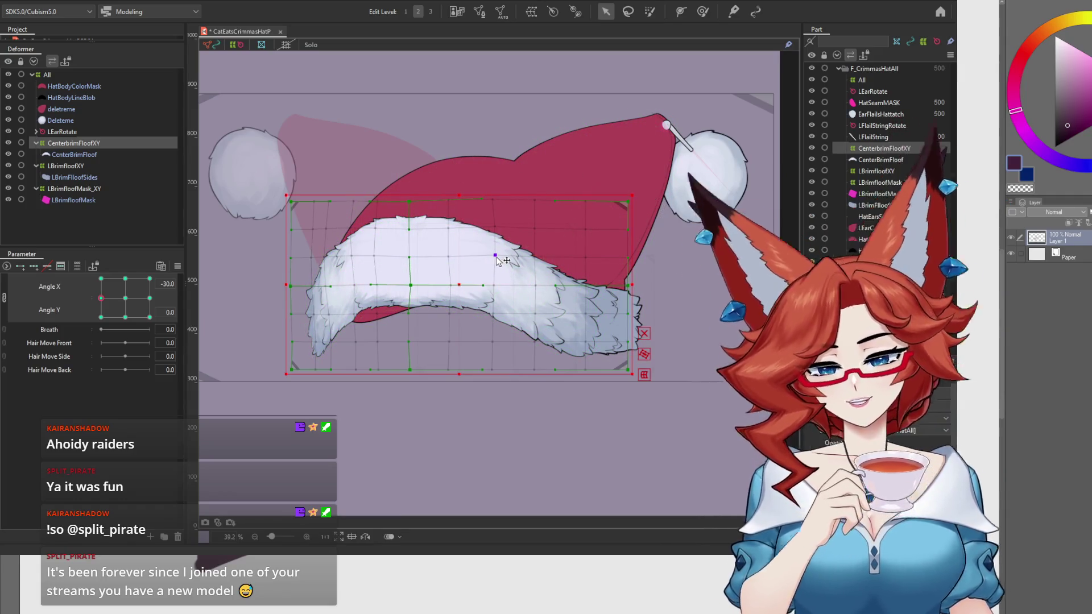
click(125, 300)
drag(123, 300, 102, 305)
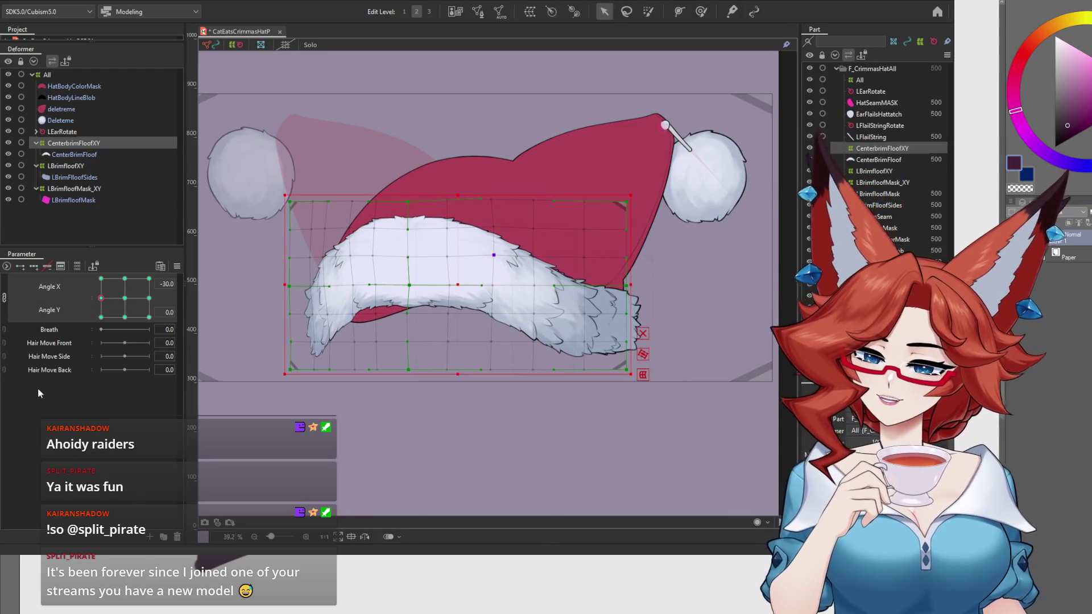
click(4, 297)
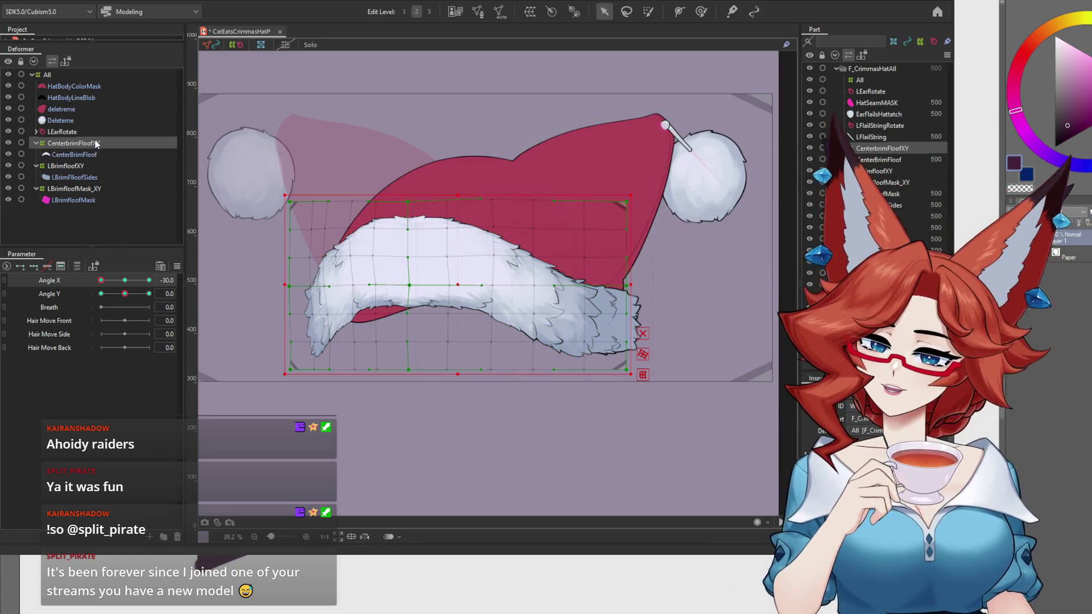
click(701, 11)
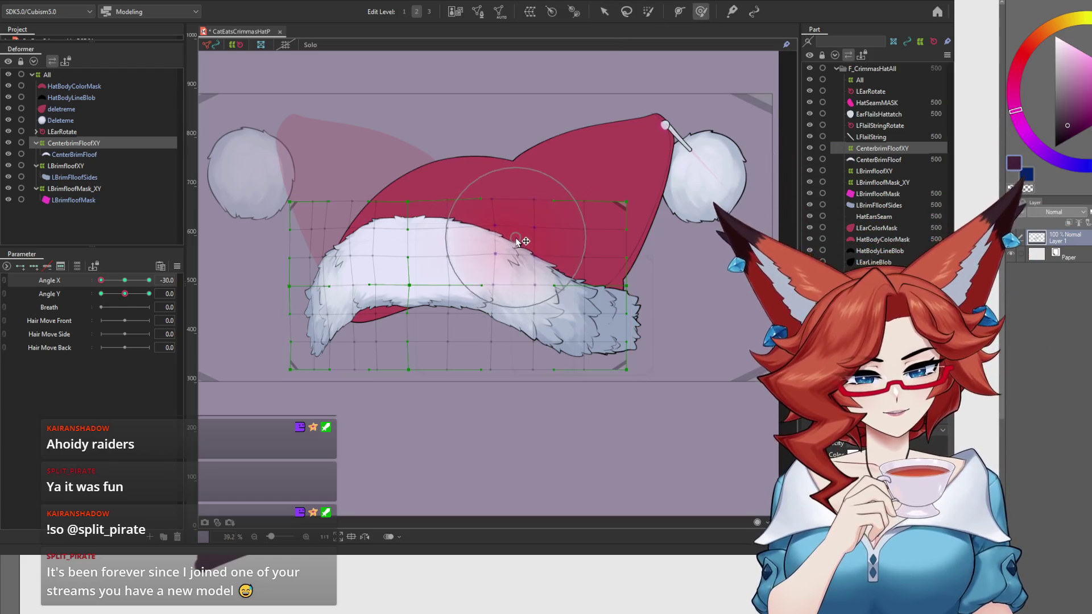
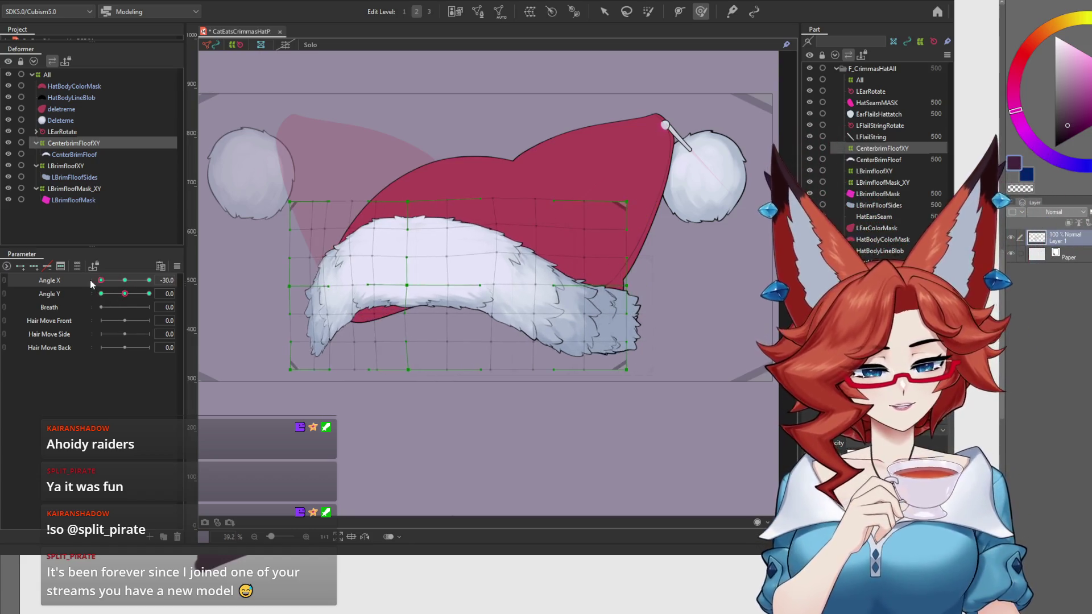
Preview the brim through the Angle X turn and pull a brim mesh point lower.
mouse_move(91, 281)
mouse_down()
mouse_move(132, 285)
mouse_move(98, 292)
mouse_up()
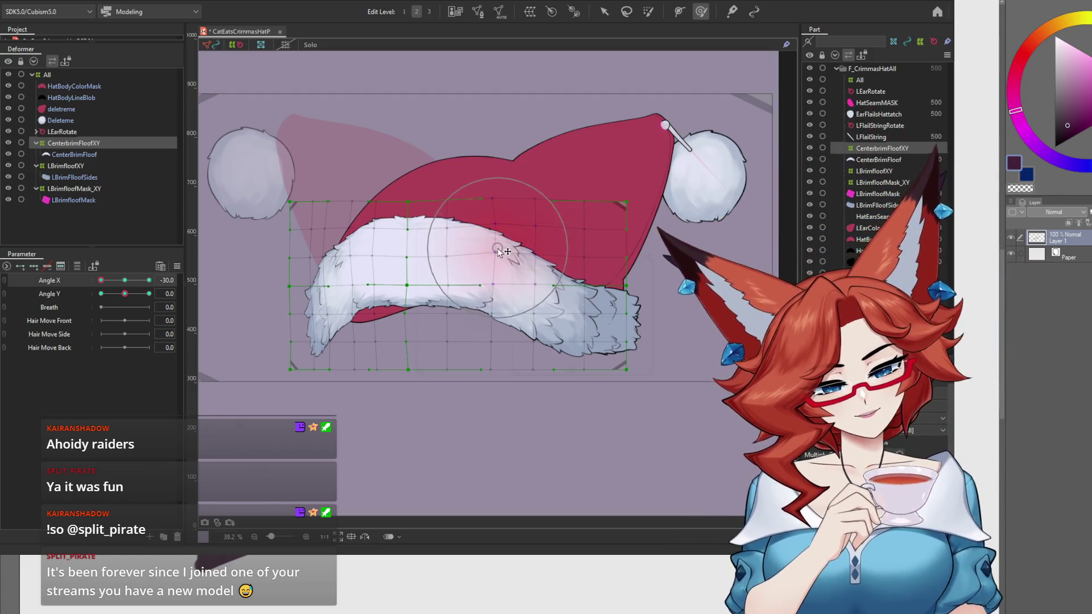
mouse_move(100, 280)
mouse_down()
mouse_move(129, 281)
mouse_move(85, 288)
mouse_up()
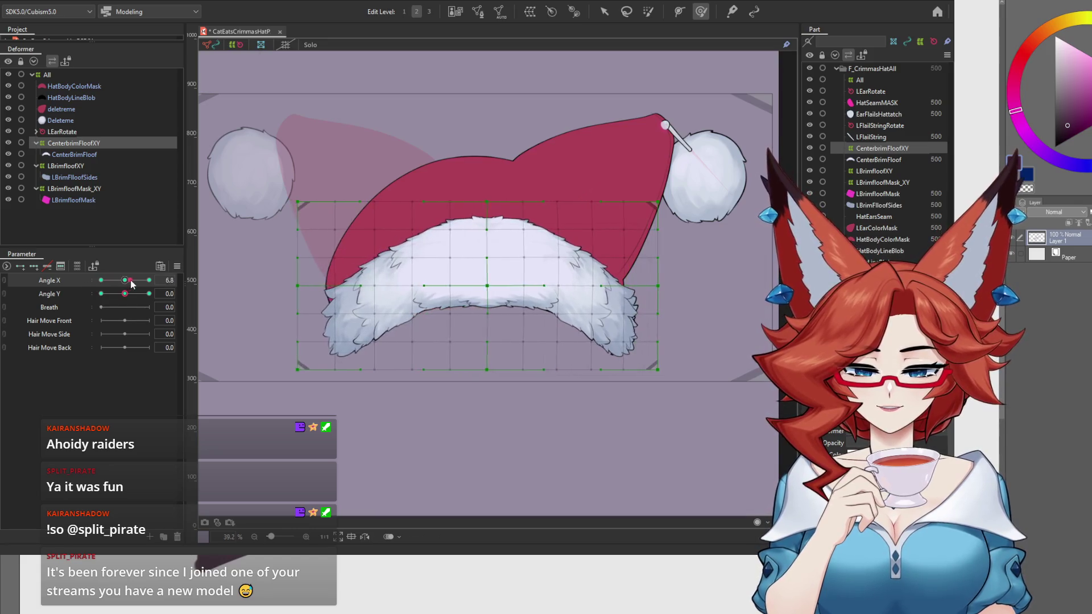
mouse_move(95, 286)
mouse_down()
mouse_move(125, 281)
mouse_move(122, 292)
mouse_move(86, 284)
mouse_move(111, 290)
mouse_move(78, 300)
mouse_up()
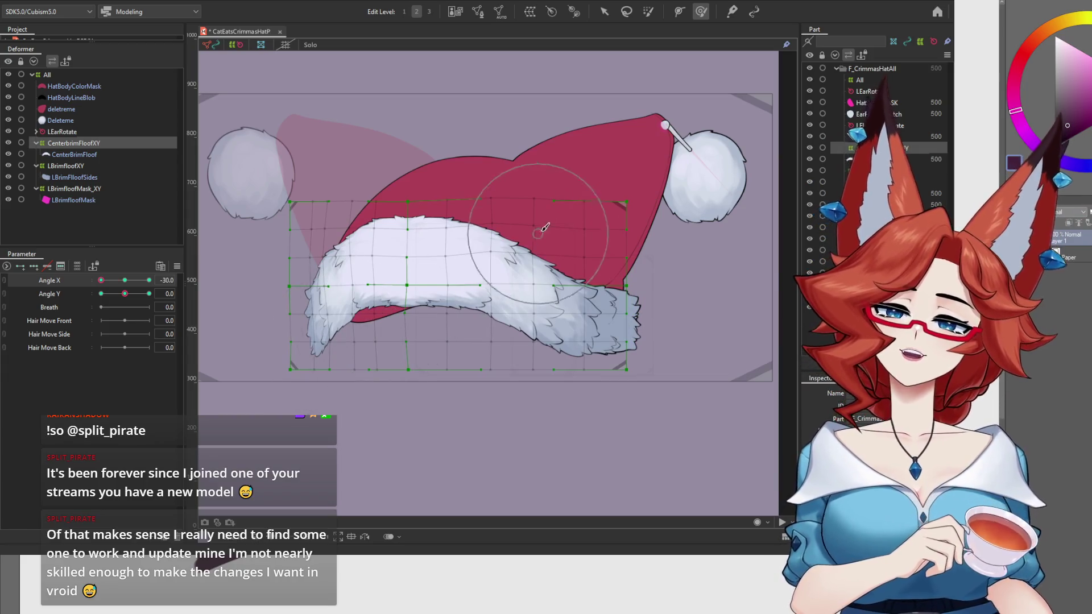
click(600, 13)
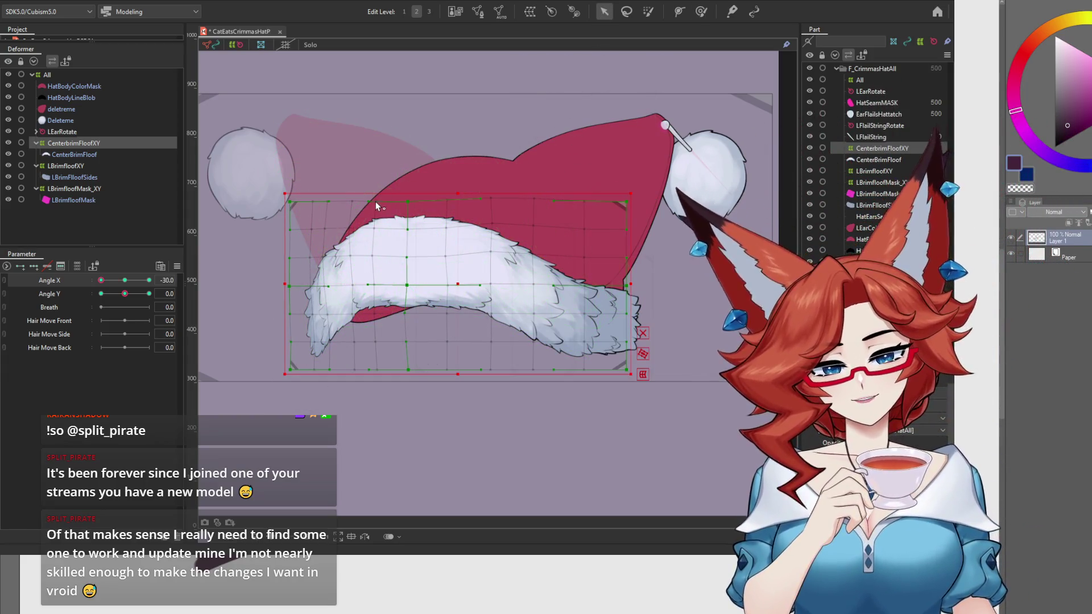
drag(370, 202, 369, 230)
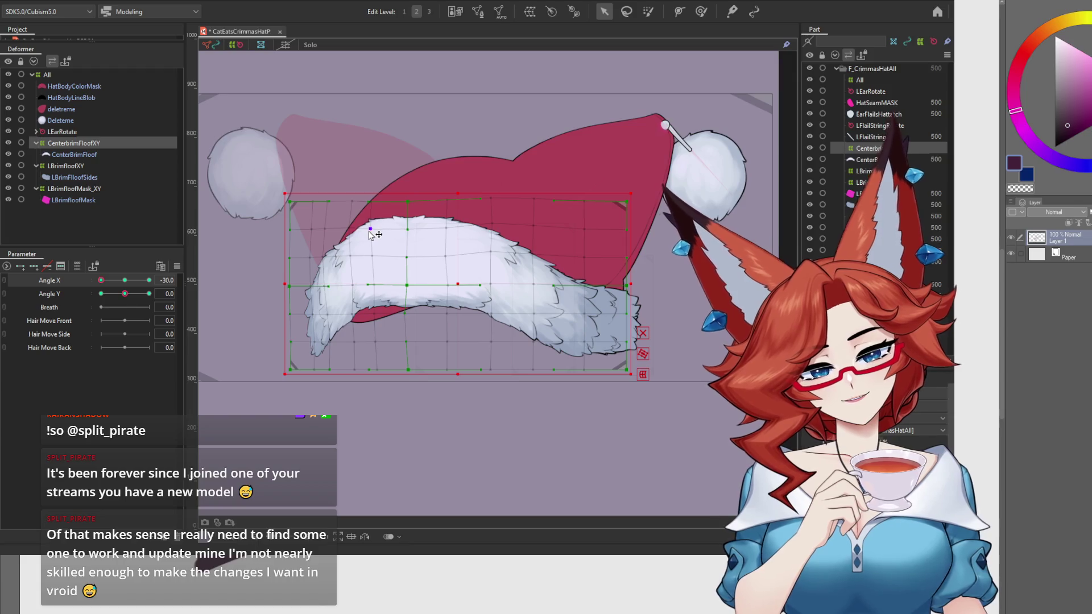
click(370, 286)
click(349, 284)
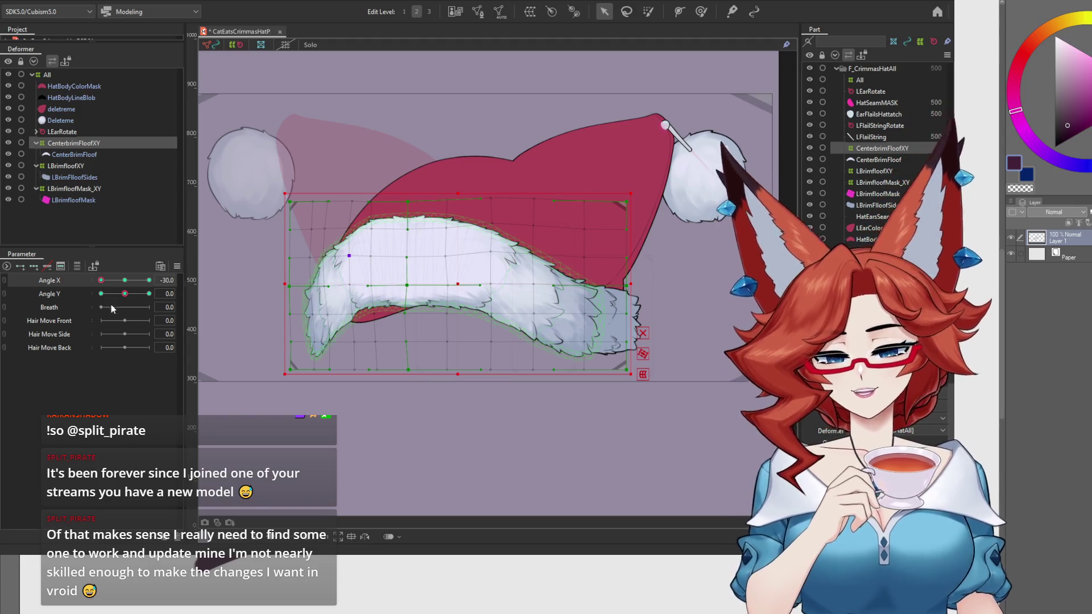
Compare the centre brim fluff between the neutral and Angle X -30 poses.
click(125, 281)
click(101, 281)
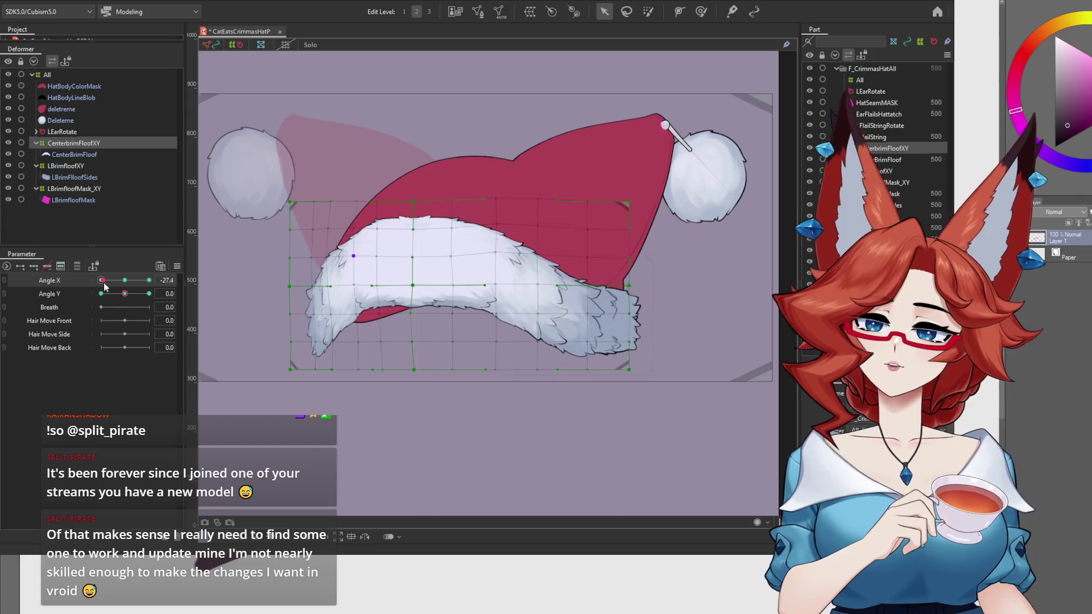
click(124, 280)
click(100, 281)
mouse_move(101, 281)
mouse_down()
mouse_move(124, 280)
mouse_move(100, 281)
mouse_move(124, 280)
mouse_move(96, 292)
mouse_up()
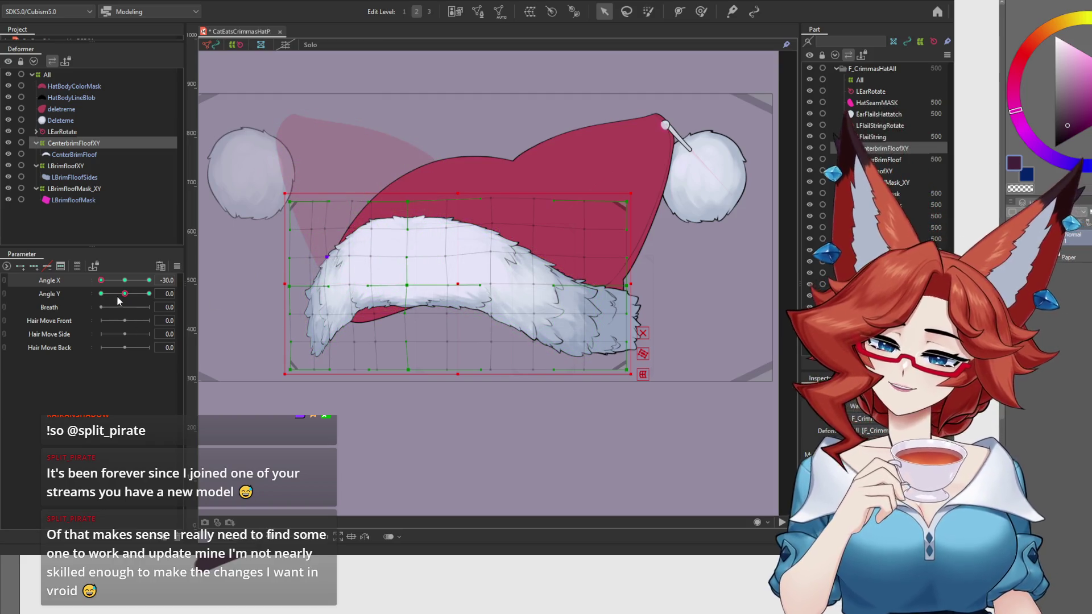
mouse_move(100, 281)
mouse_down()
mouse_move(126, 280)
mouse_move(101, 284)
mouse_move(127, 292)
mouse_move(98, 293)
mouse_up()
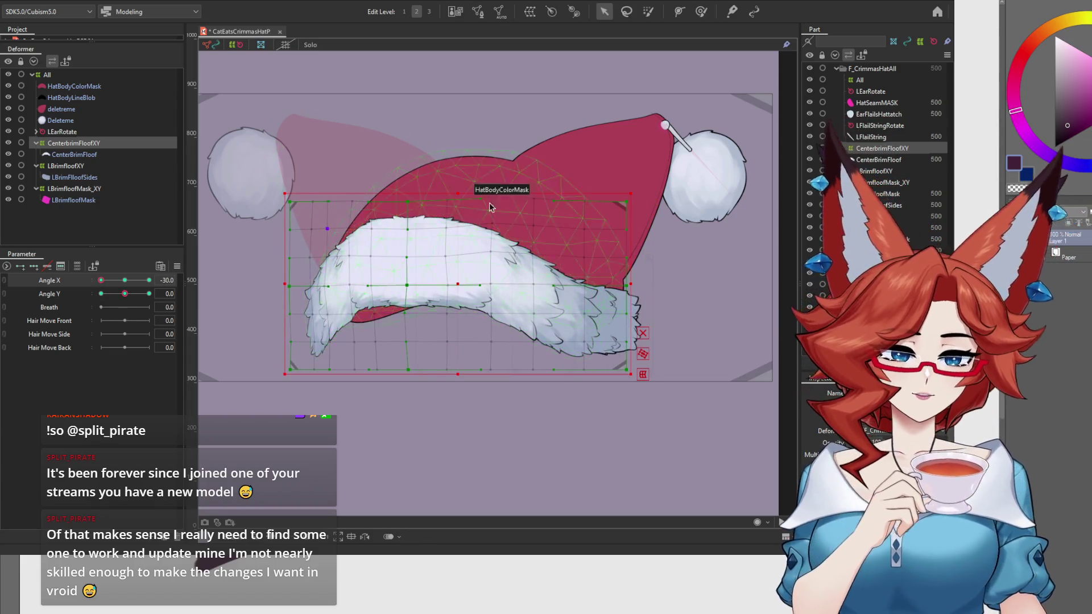
Brush-select the left-side brim mesh points and warp the fluff's left end at Angle X -30.
click(649, 12)
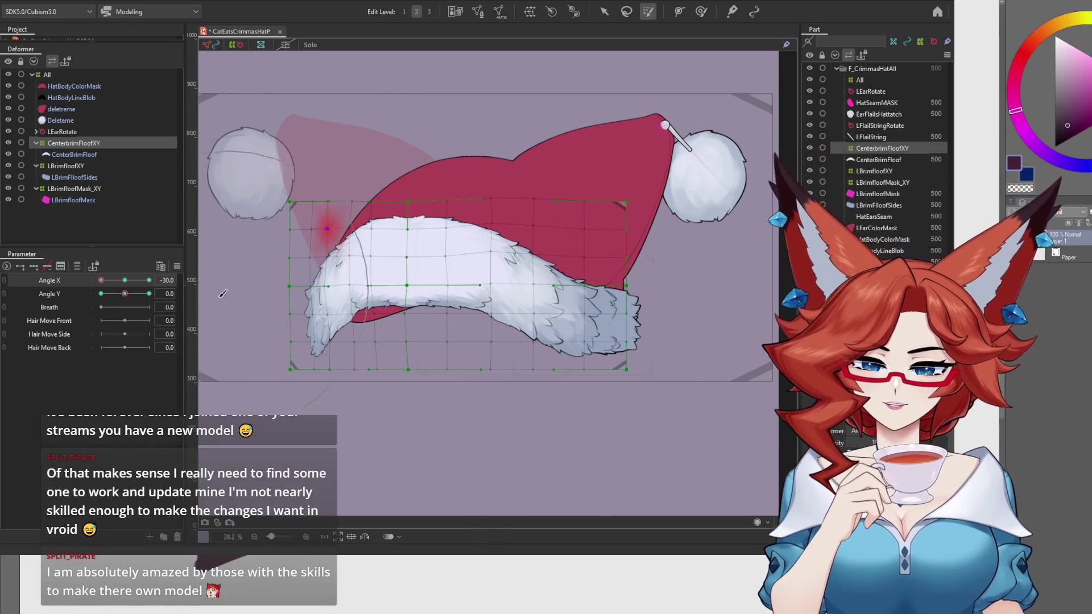
mouse_move(297, 252)
mouse_down()
mouse_move(319, 267)
mouse_move(317, 390)
mouse_up()
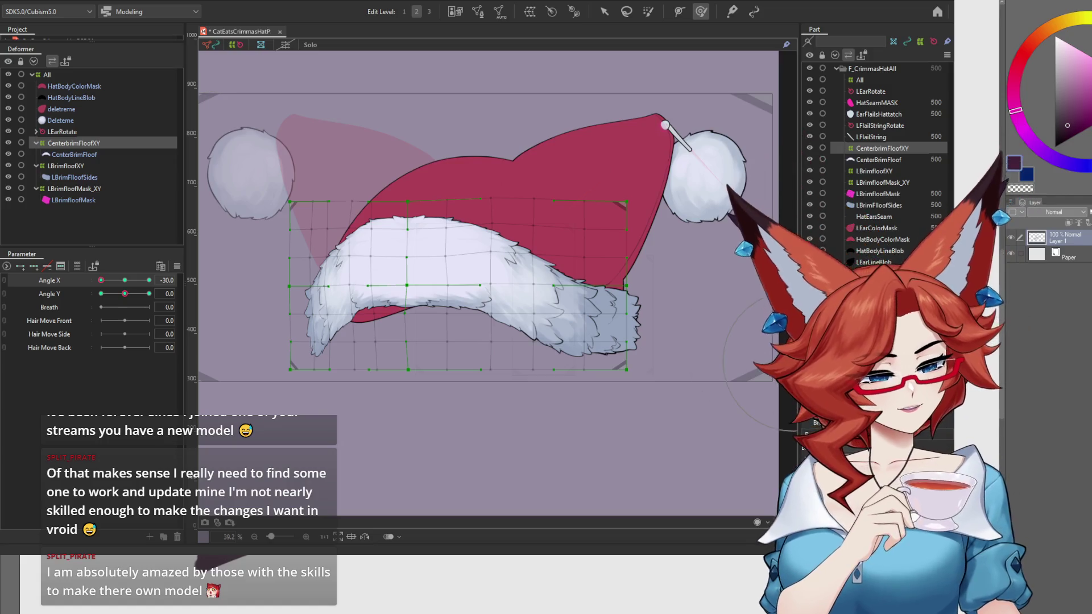
drag(318, 201, 326, 371)
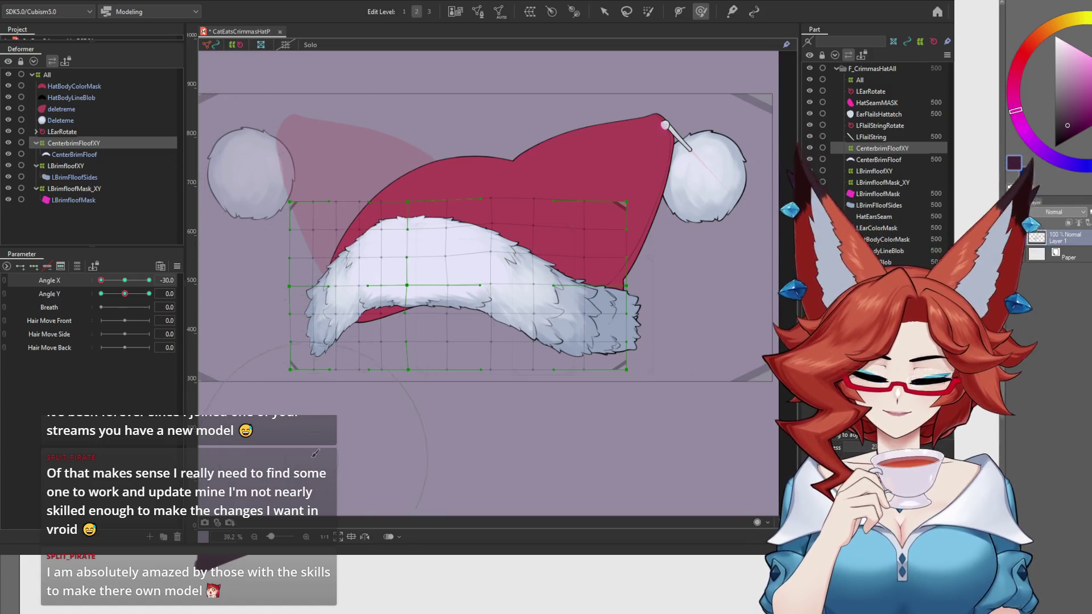
scroll(387, 404, left, 5)
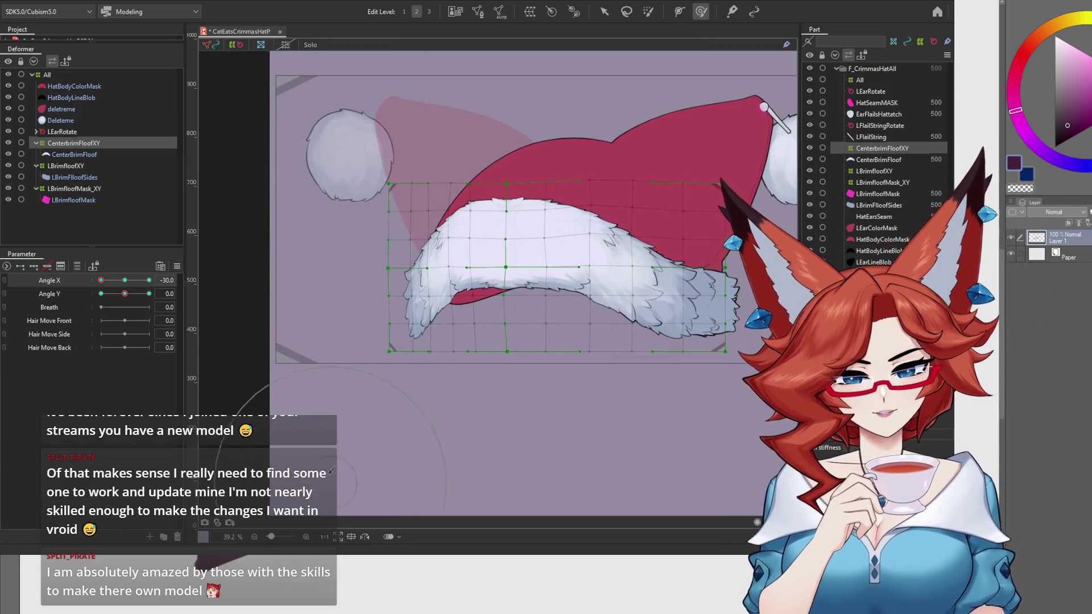
scroll(534, 287, down, 1)
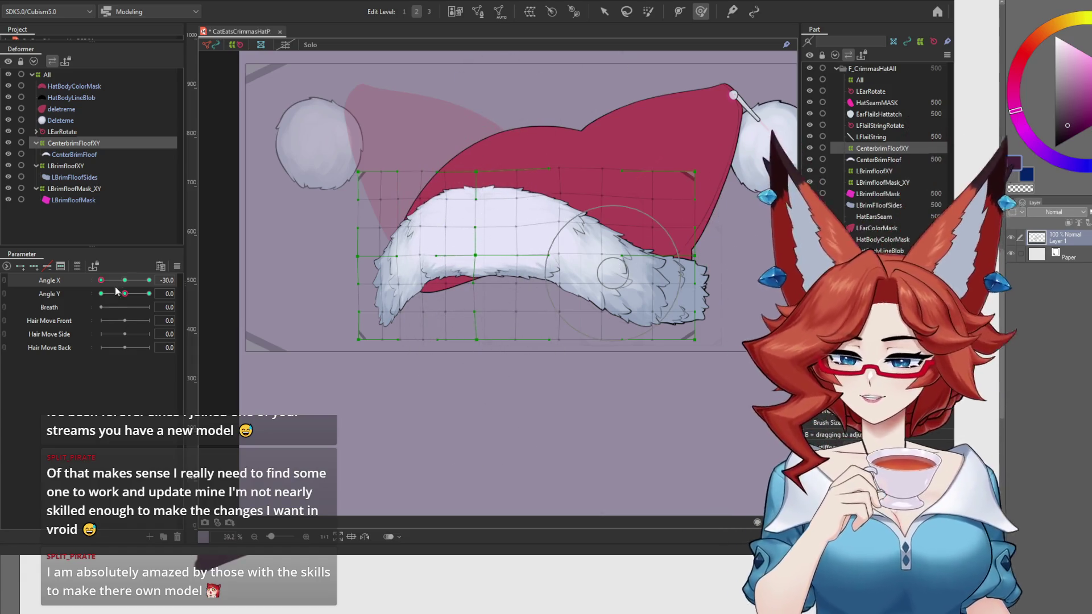
mouse_move(99, 286)
mouse_down()
mouse_move(149, 287)
mouse_move(90, 287)
mouse_move(129, 292)
mouse_move(91, 291)
mouse_move(125, 293)
mouse_move(90, 300)
mouse_up()
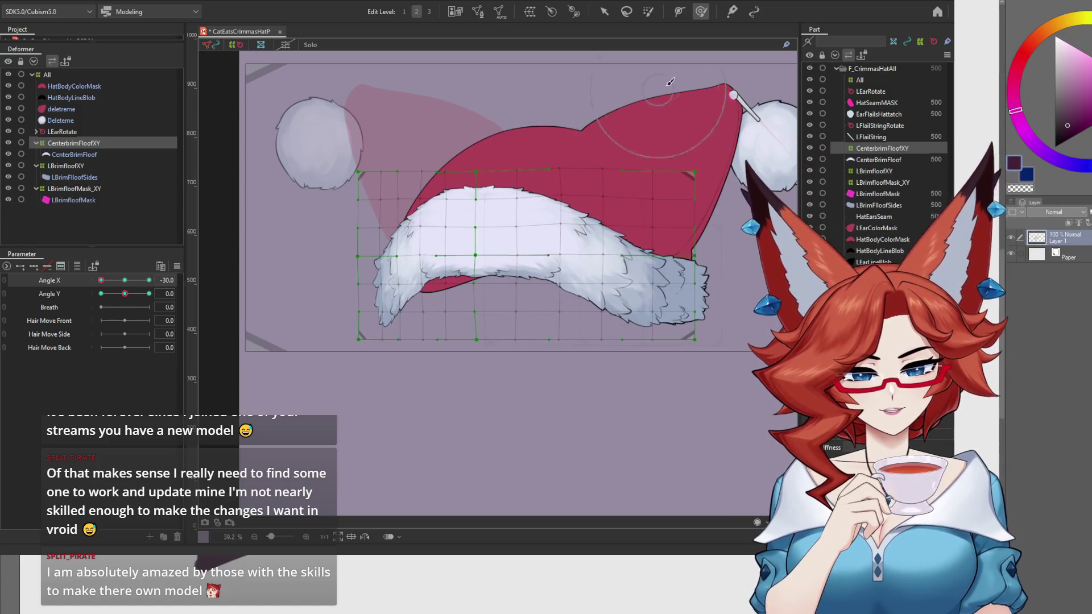
drag(126, 285, 95, 289)
click(176, 266)
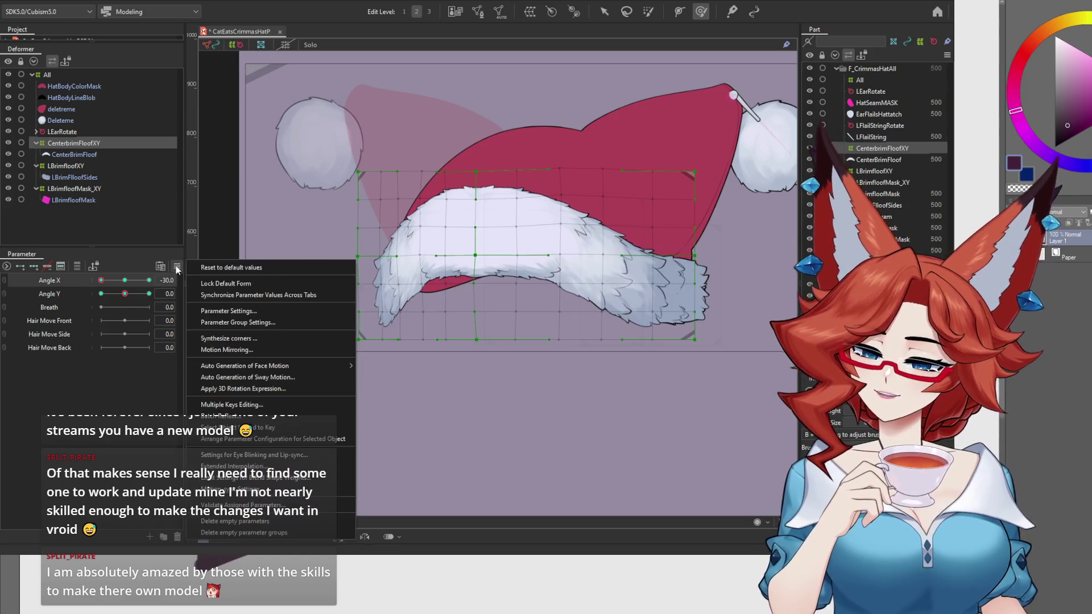
Check the brim fluff at Angle X 30, then preview Angle Y from -30 back to centre.
click(274, 348)
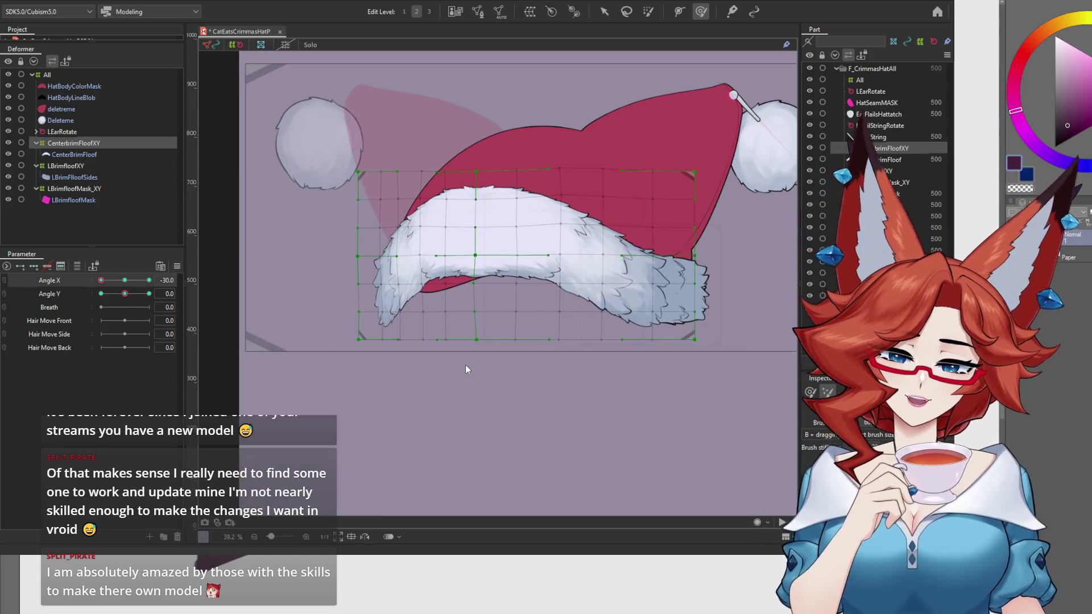
click(149, 282)
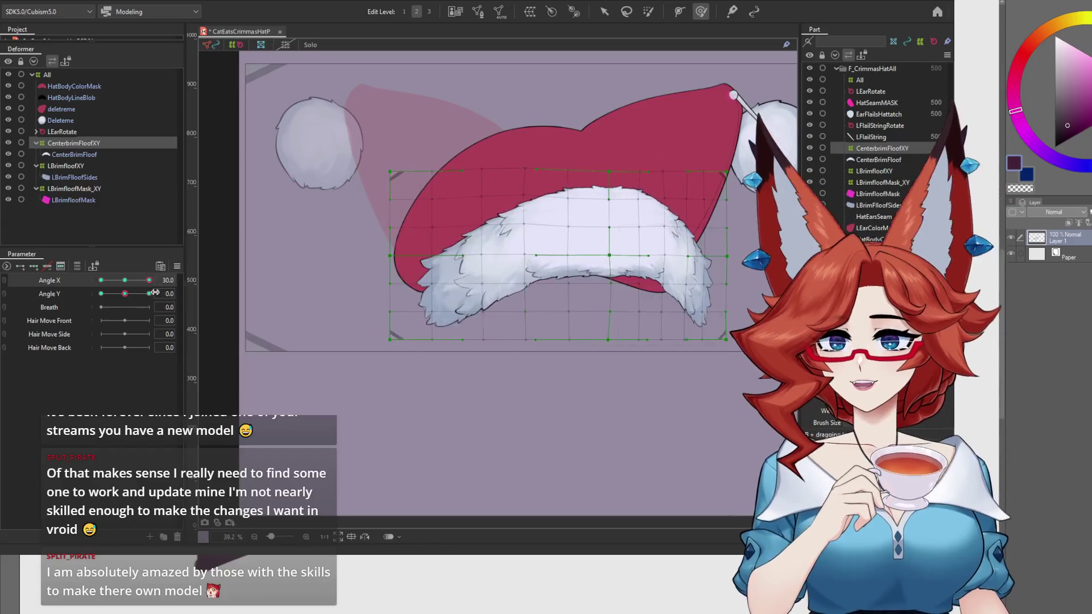
click(101, 294)
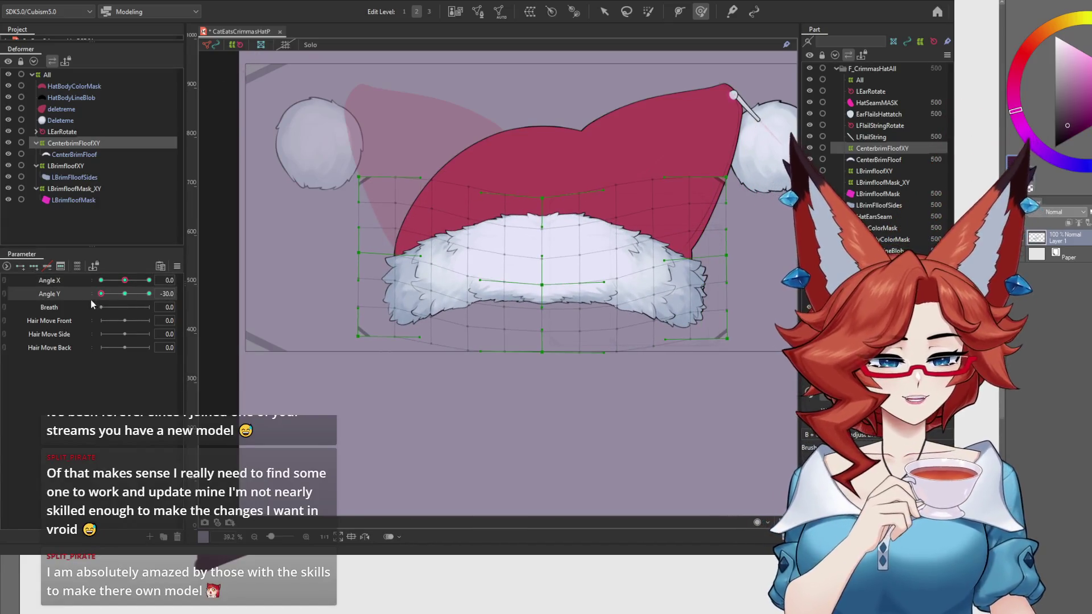
mouse_move(100, 294)
mouse_down()
mouse_move(148, 307)
mouse_move(80, 302)
mouse_move(150, 305)
mouse_move(77, 312)
mouse_move(163, 303)
mouse_up()
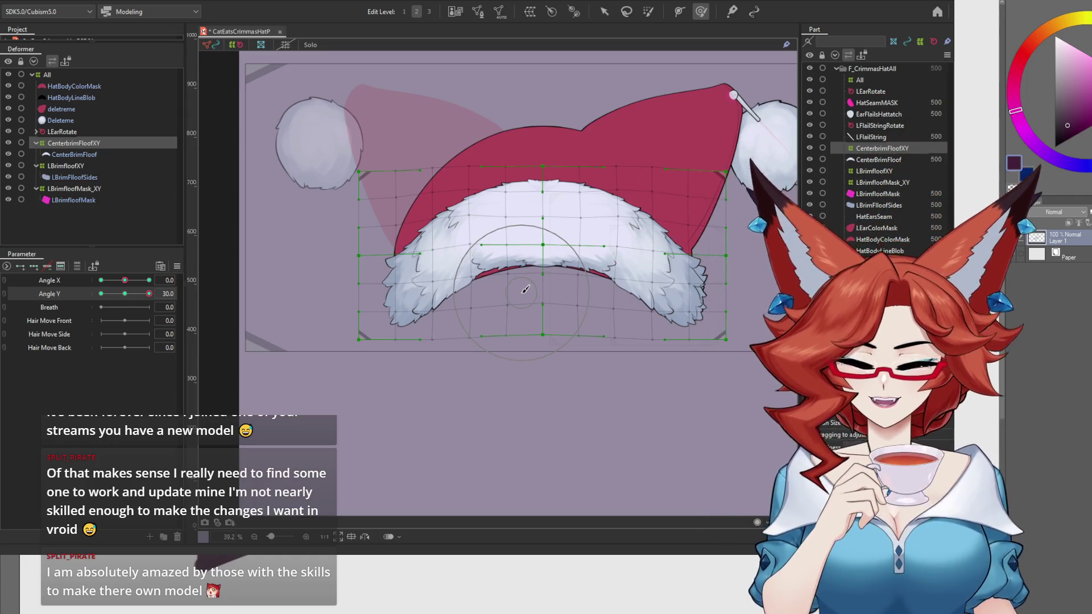
click(124, 293)
Preview the upward head tilt, then move the brim deformer up slightly at Angle Y 30.
mouse_move(125, 299)
mouse_down()
mouse_move(141, 306)
mouse_move(114, 299)
mouse_move(161, 295)
mouse_up()
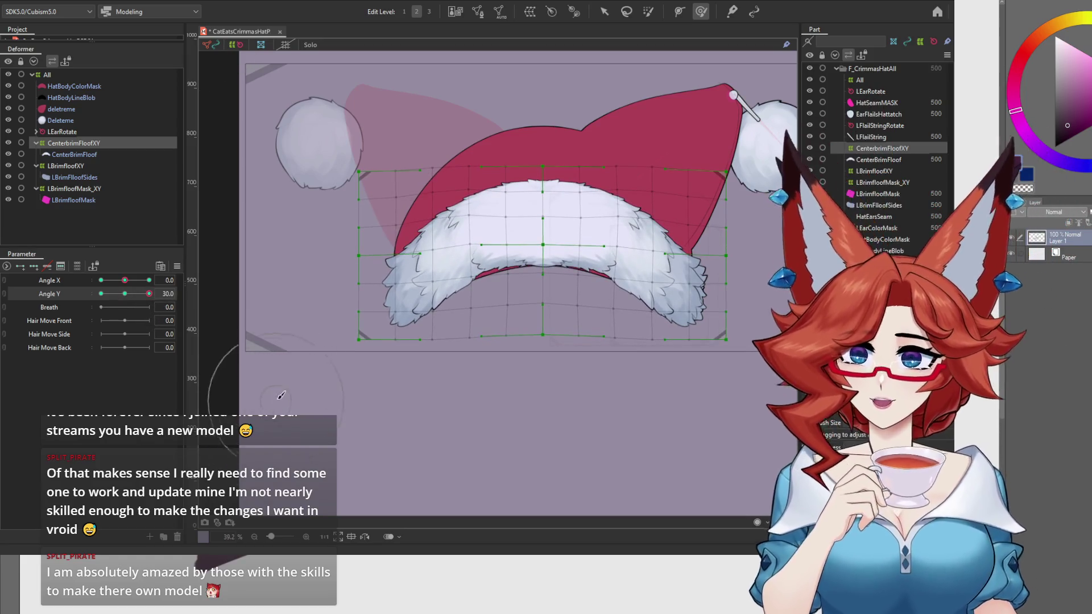
drag(149, 294, 176, 303)
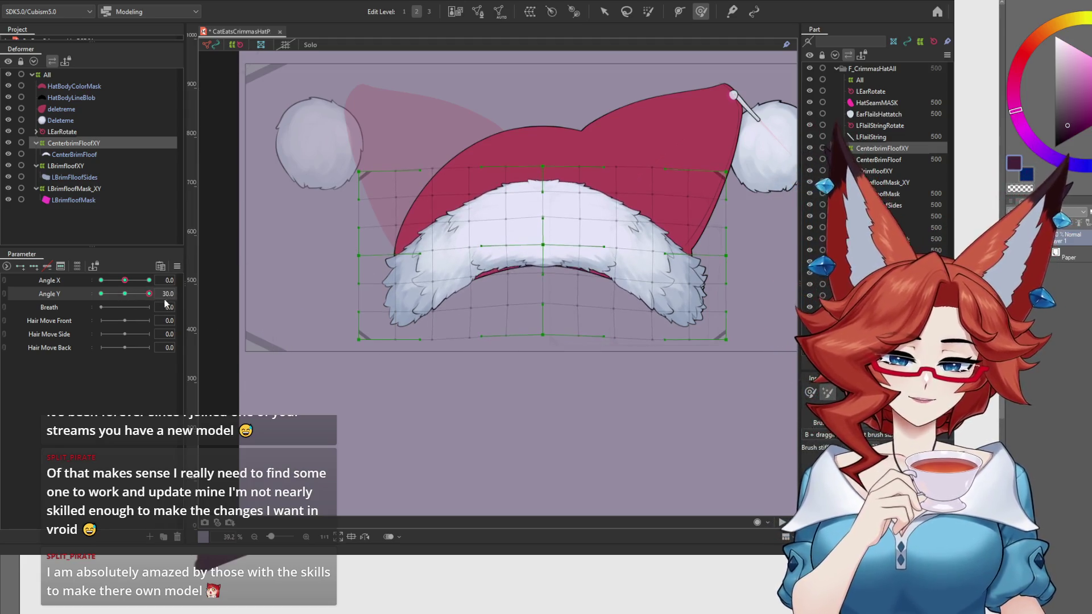
click(124, 295)
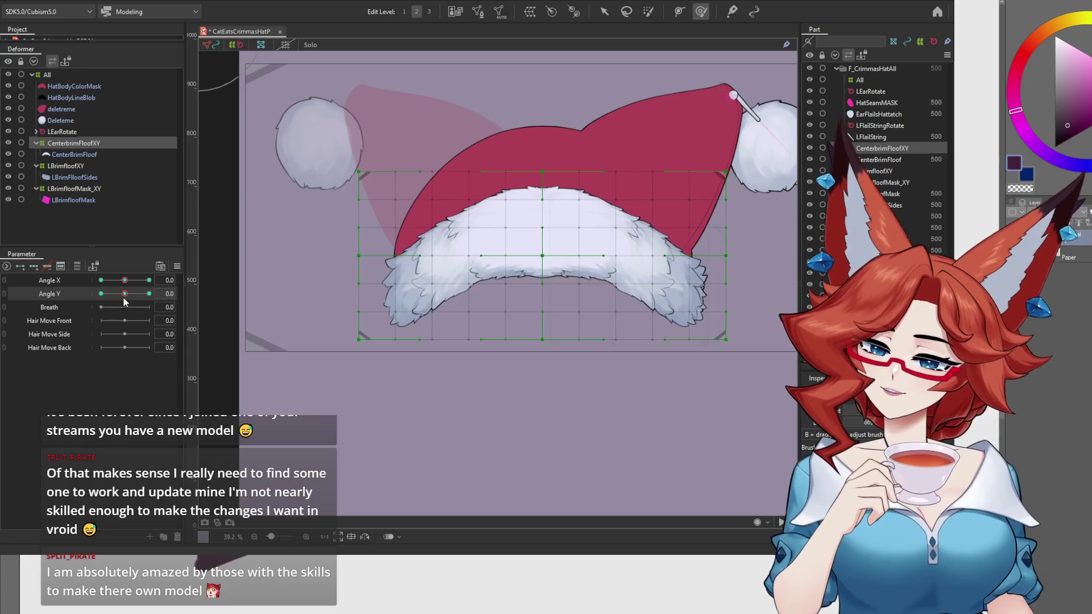
click(605, 12)
drag(126, 298, 162, 304)
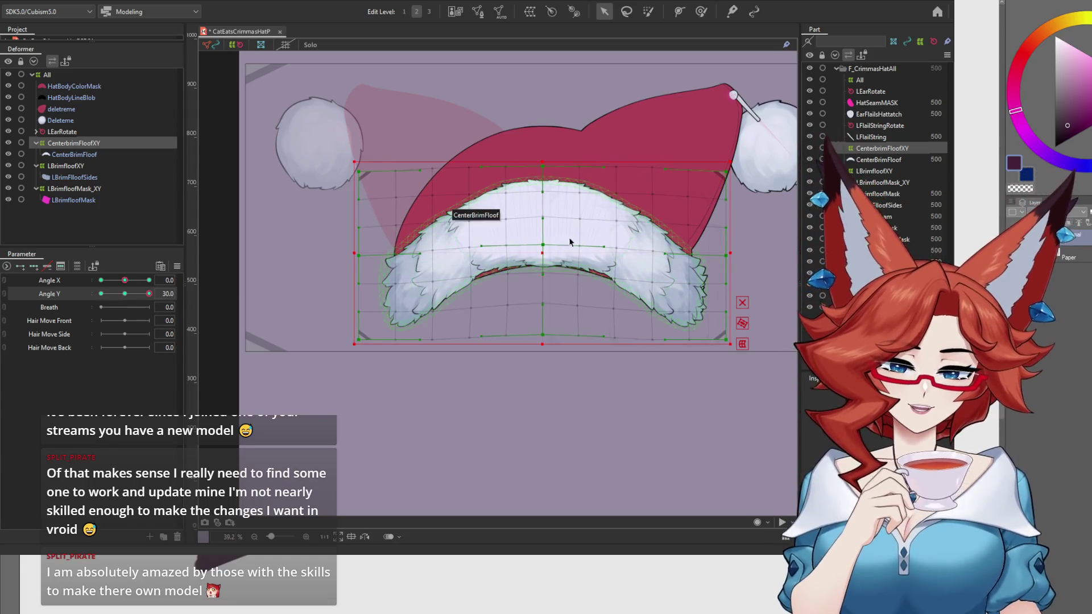
drag(543, 255, 538, 248)
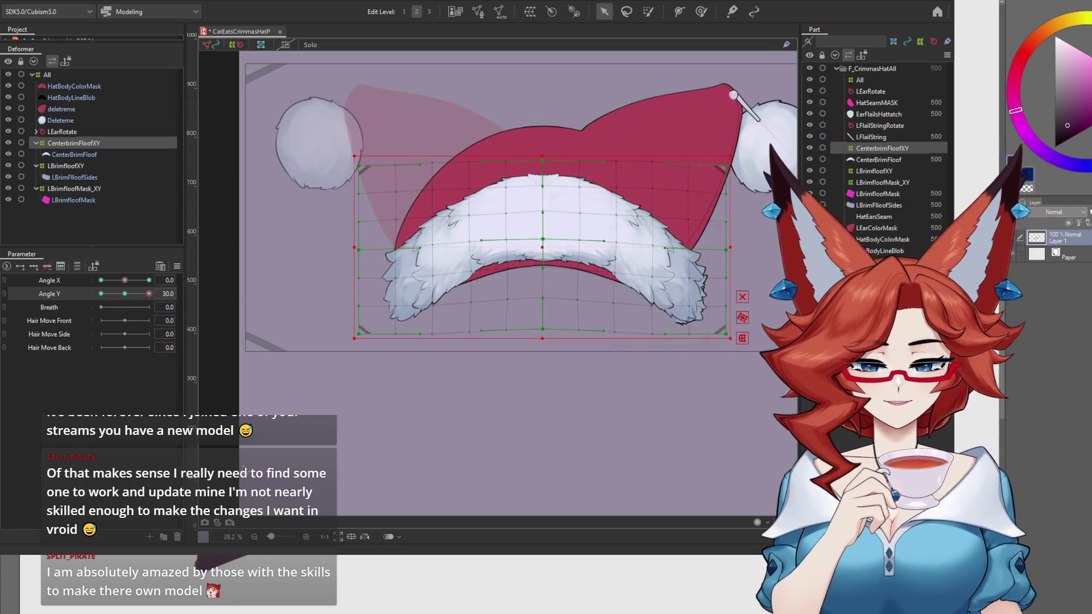
Compare Angle Y 30 against neutral and nudge the centre brim deformer down slightly.
click(147, 293)
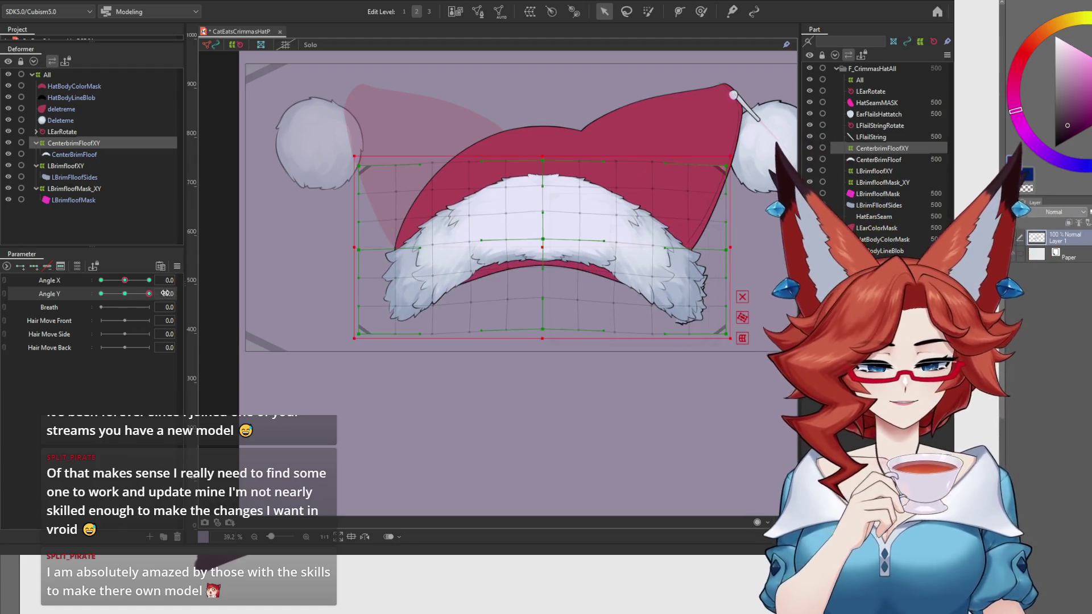
drag(147, 296, 158, 306)
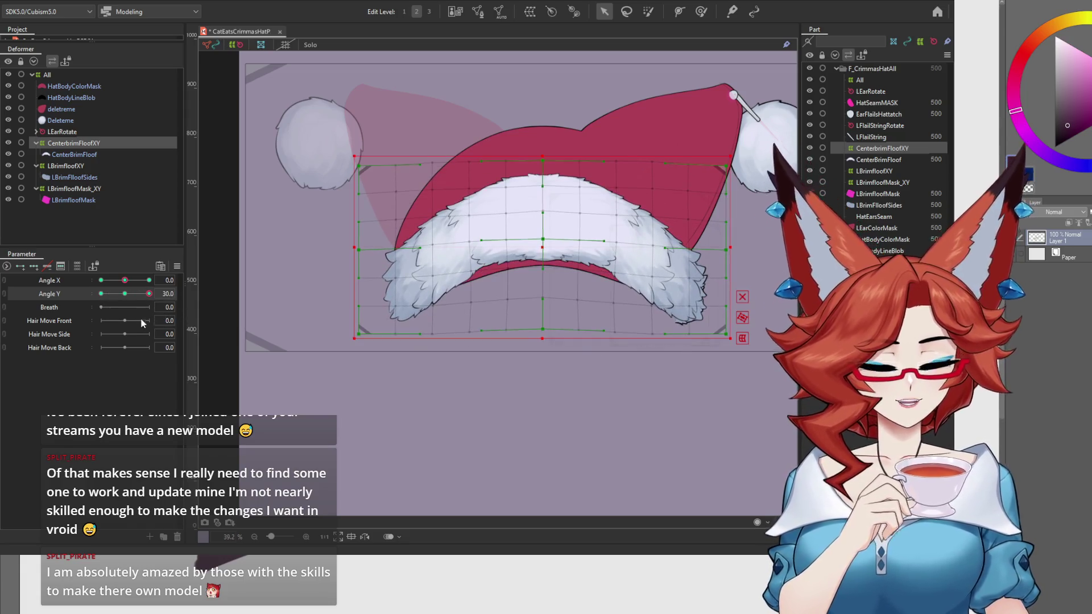
click(125, 294)
drag(127, 296, 149, 295)
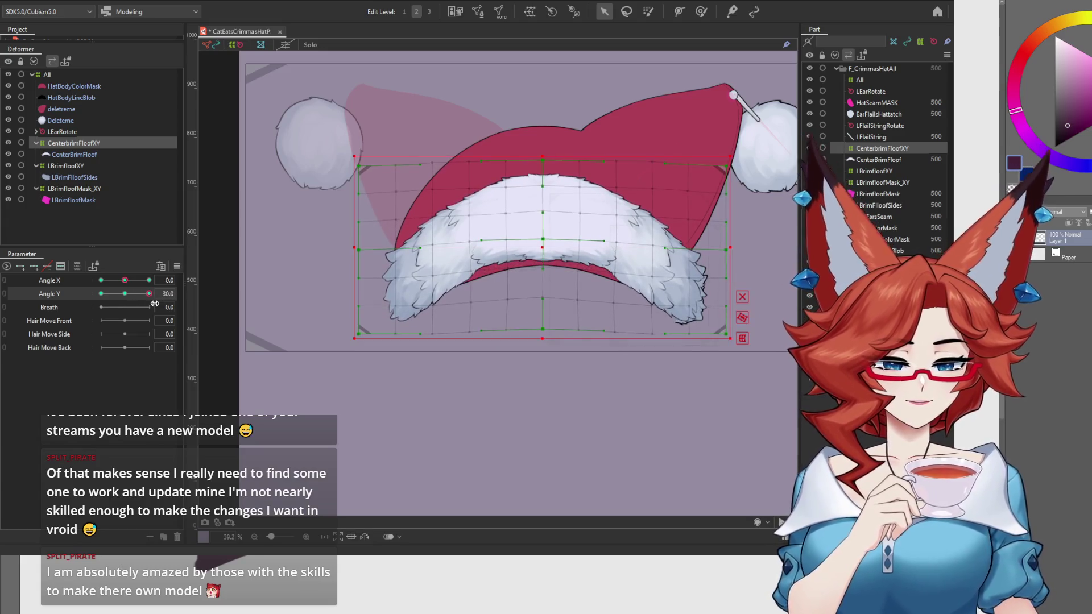
key(Down)
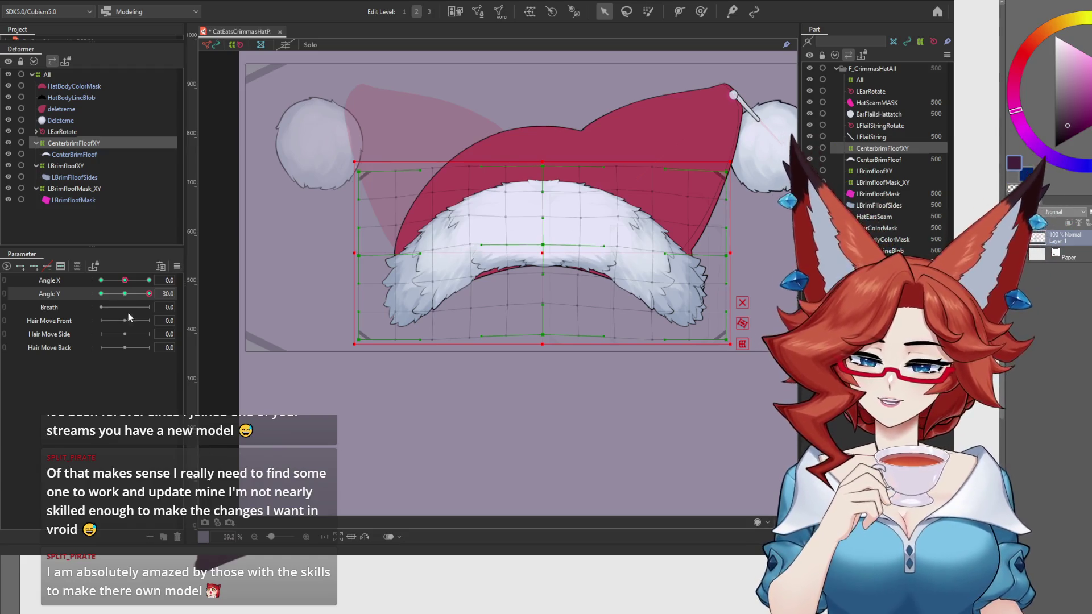
click(125, 294)
mouse_move(120, 295)
mouse_down()
mouse_move(129, 310)
mouse_move(144, 301)
mouse_move(84, 302)
mouse_move(152, 306)
mouse_up()
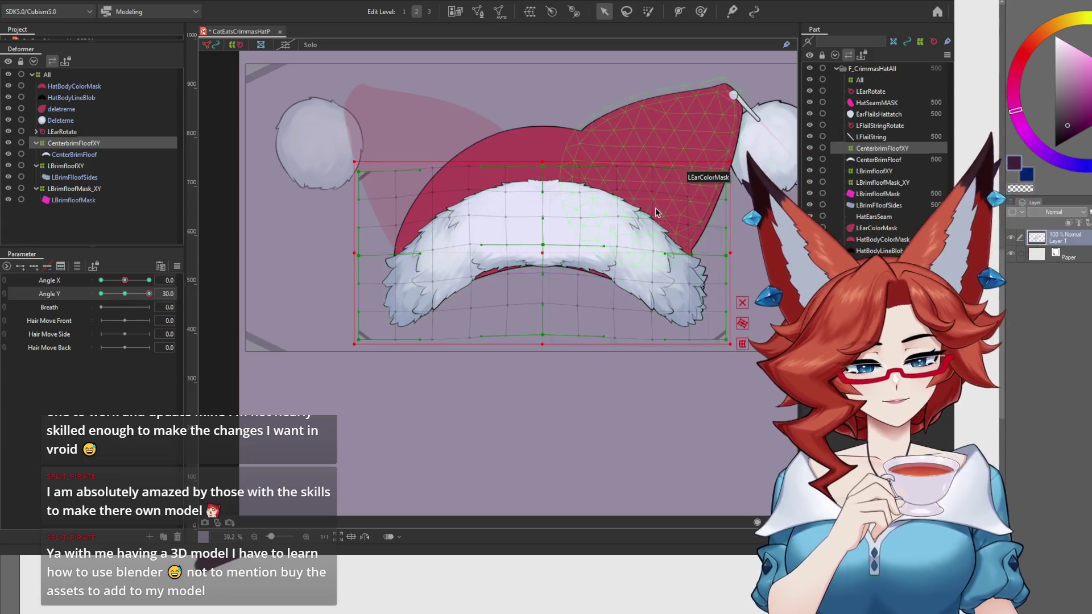
Recheck the mid tilt and raise the centre brim floof slightly.
click(701, 12)
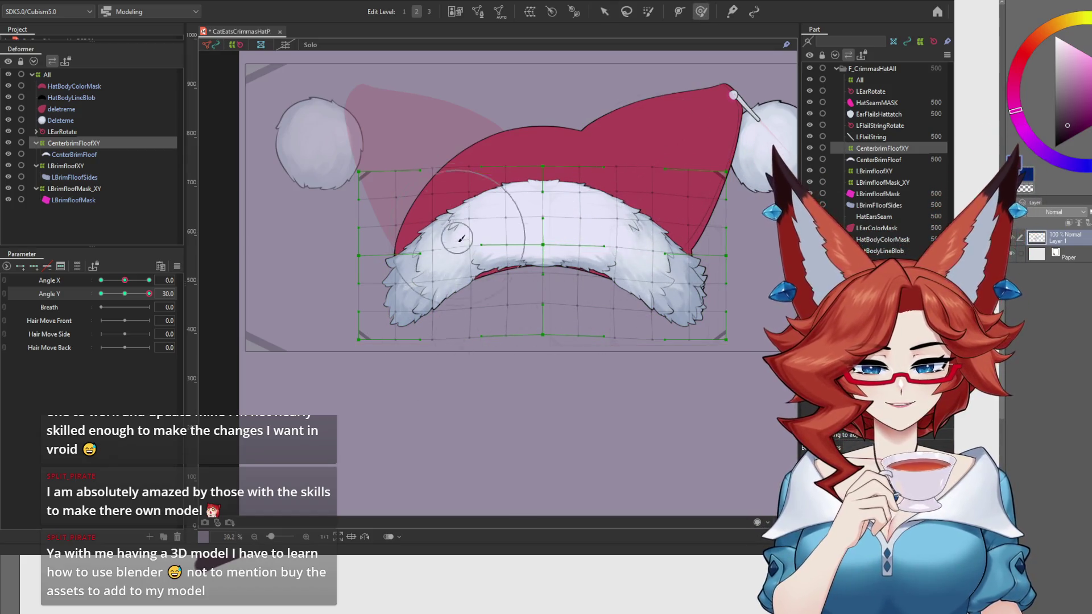
mouse_move(145, 294)
mouse_down()
mouse_move(128, 305)
mouse_move(152, 305)
mouse_up()
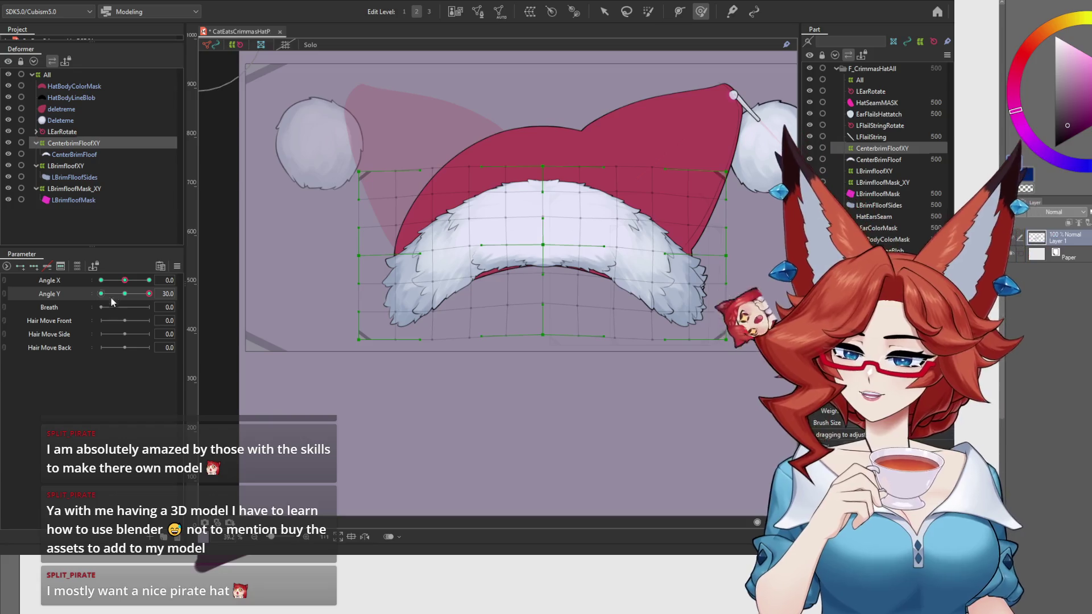
click(607, 11)
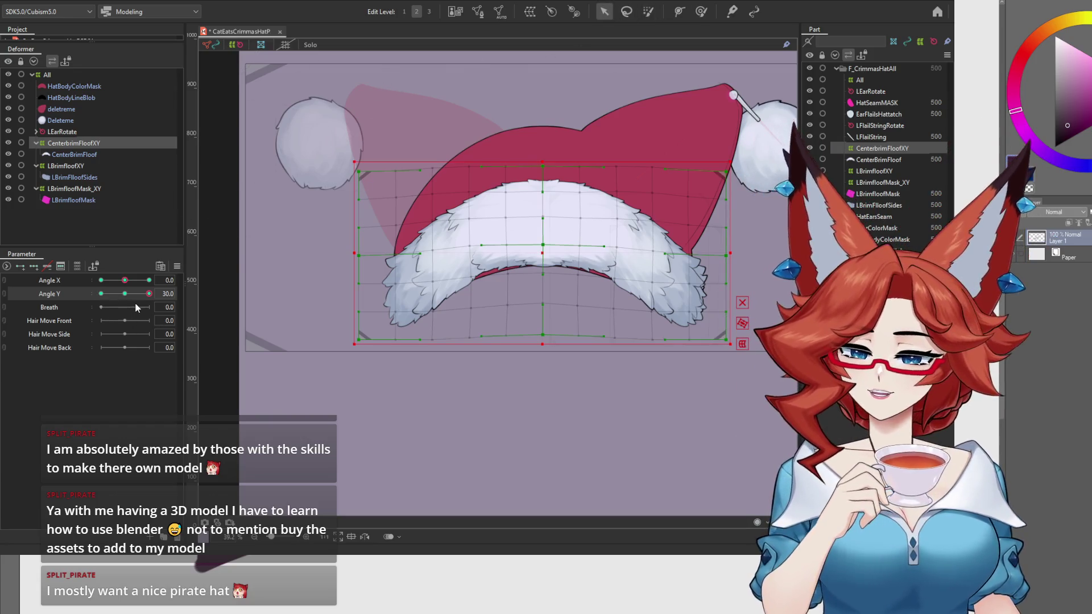
mouse_move(126, 293)
mouse_down()
mouse_move(139, 302)
mouse_move(80, 305)
mouse_move(233, 307)
mouse_up()
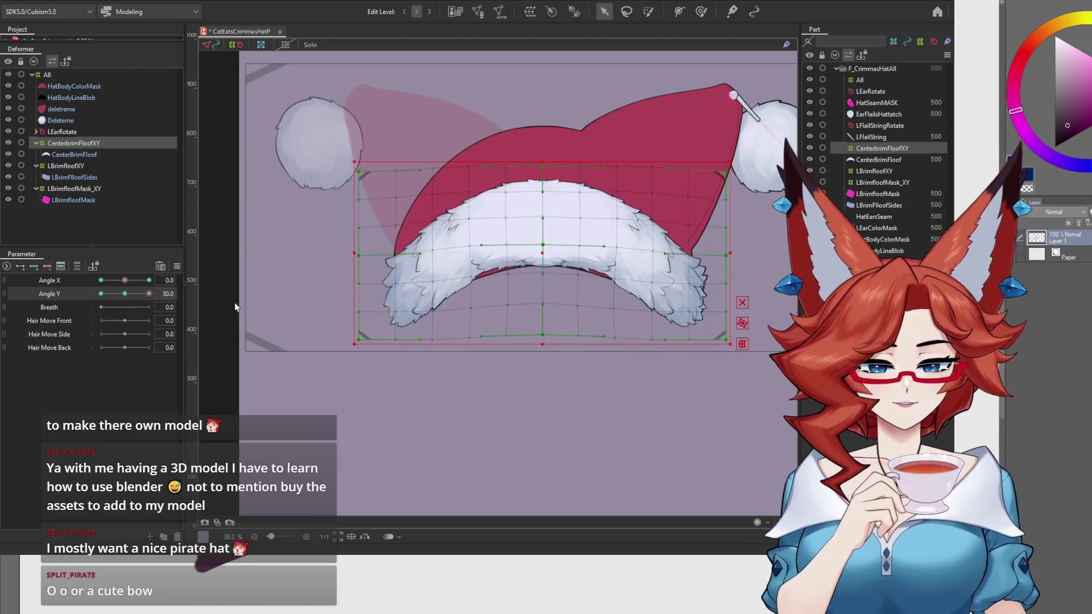
drag(542, 255, 537, 251)
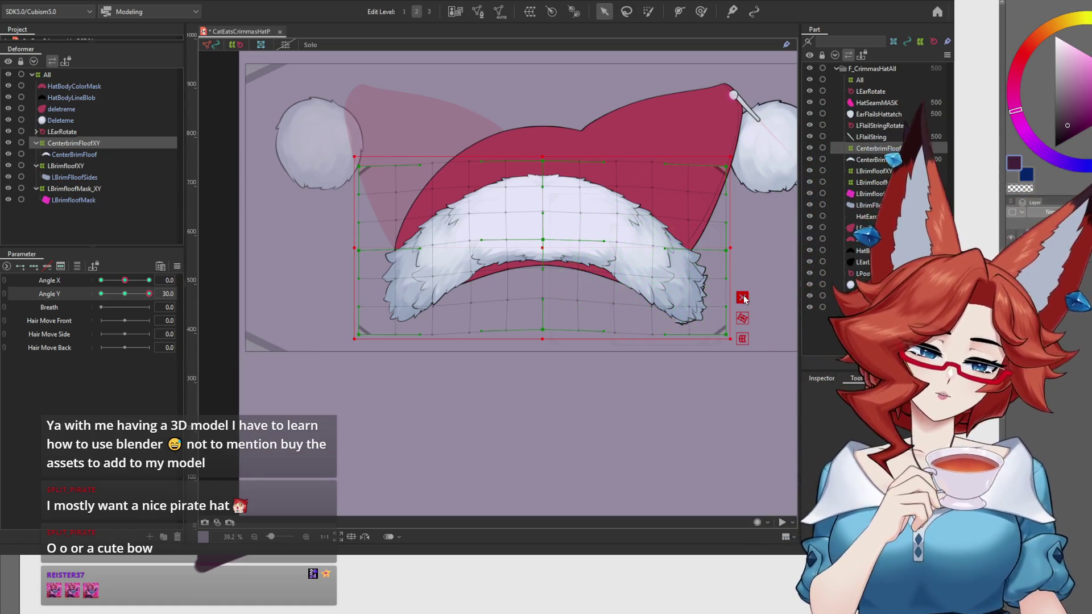
Pan the canvas to frame the whole hat and tilt the head fully up to Angle Y 30.
drag(604, 375, 568, 396)
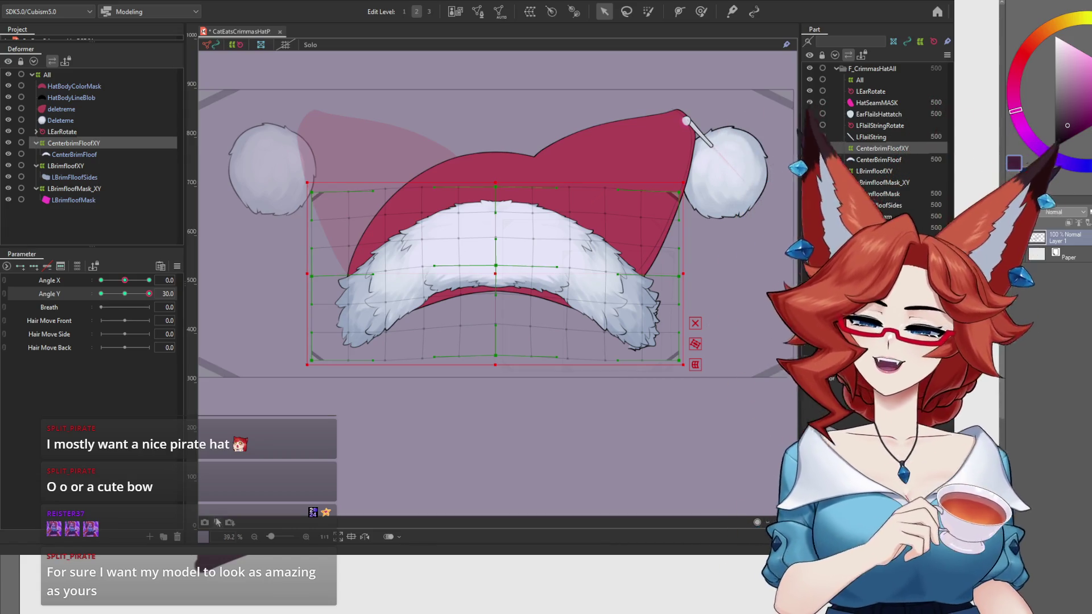
mouse_move(113, 294)
mouse_down()
mouse_move(150, 298)
mouse_move(81, 296)
mouse_move(182, 301)
mouse_move(74, 302)
mouse_move(192, 318)
mouse_move(61, 335)
mouse_move(233, 328)
mouse_up()
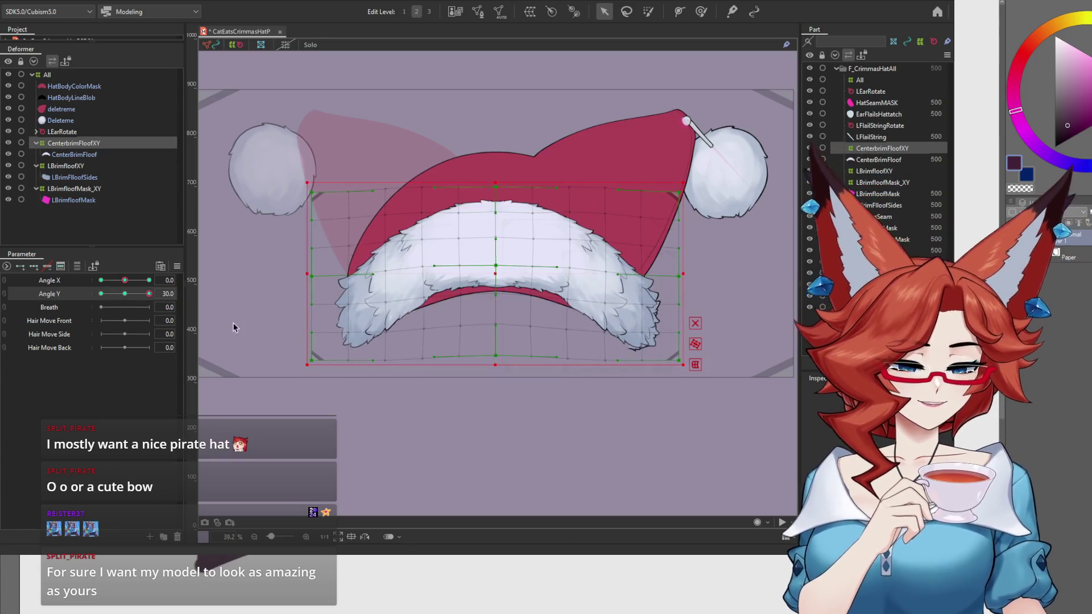
click(3, 286)
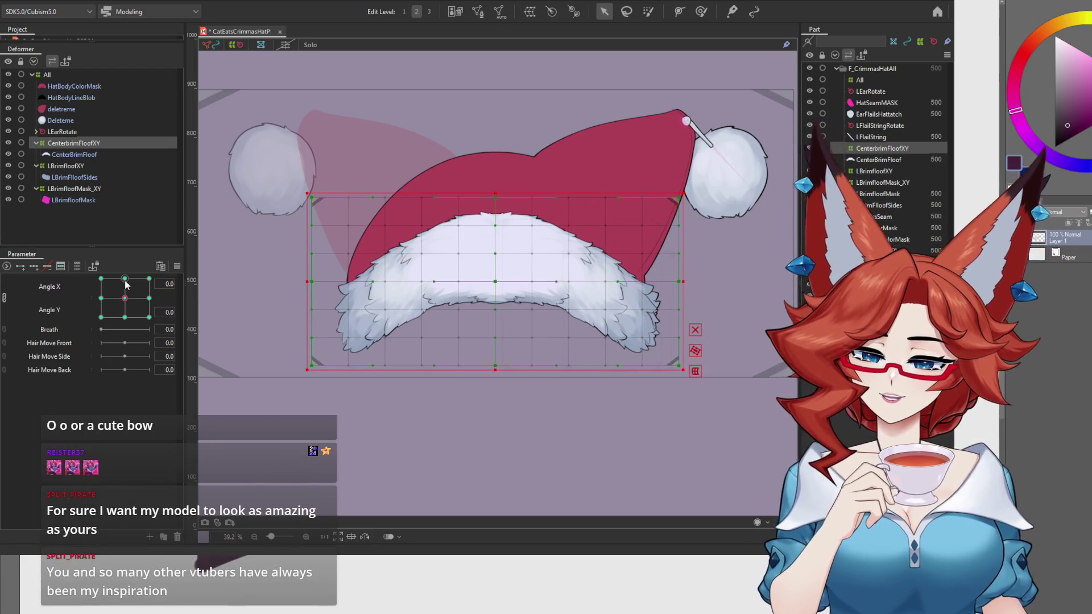
click(124, 280)
click(125, 299)
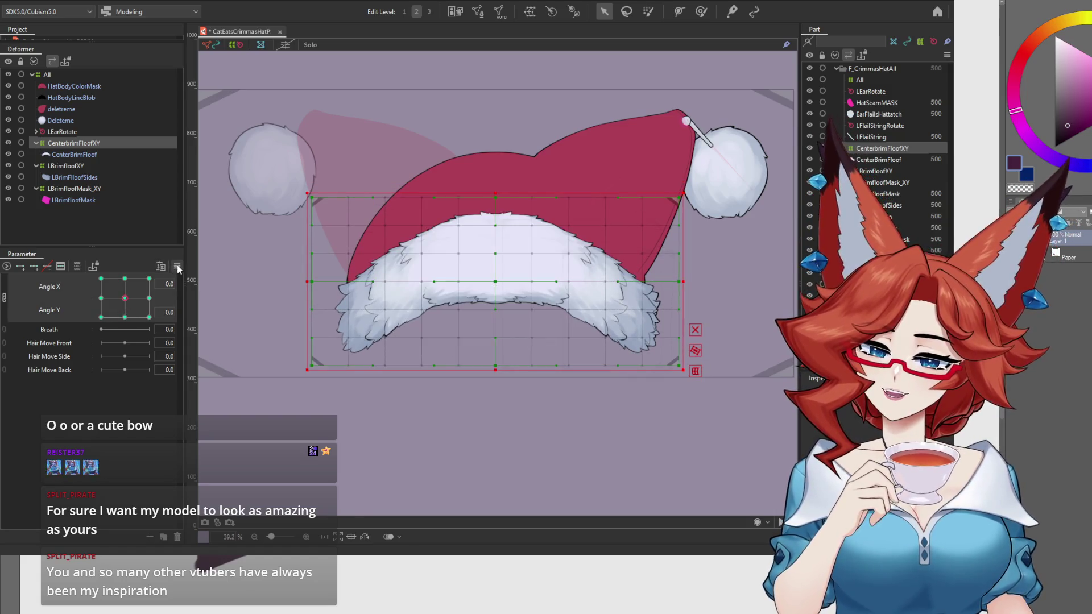
click(177, 268)
click(254, 340)
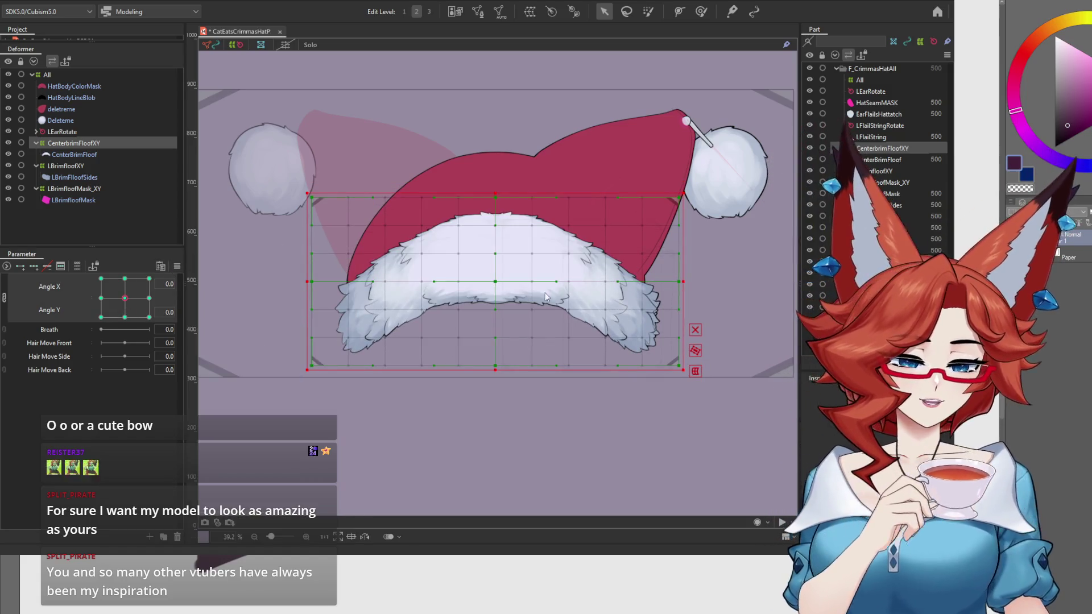
mouse_move(127, 307)
mouse_down()
mouse_move(154, 331)
mouse_move(170, 311)
mouse_move(173, 273)
mouse_move(83, 267)
mouse_move(70, 306)
mouse_move(80, 337)
mouse_move(130, 316)
mouse_move(125, 298)
mouse_move(175, 292)
mouse_move(166, 274)
mouse_move(70, 265)
mouse_move(91, 319)
mouse_move(131, 347)
mouse_move(76, 300)
mouse_move(108, 355)
mouse_move(97, 341)
mouse_move(171, 272)
mouse_move(77, 270)
mouse_move(64, 339)
mouse_move(166, 359)
mouse_up()
click(234, 43)
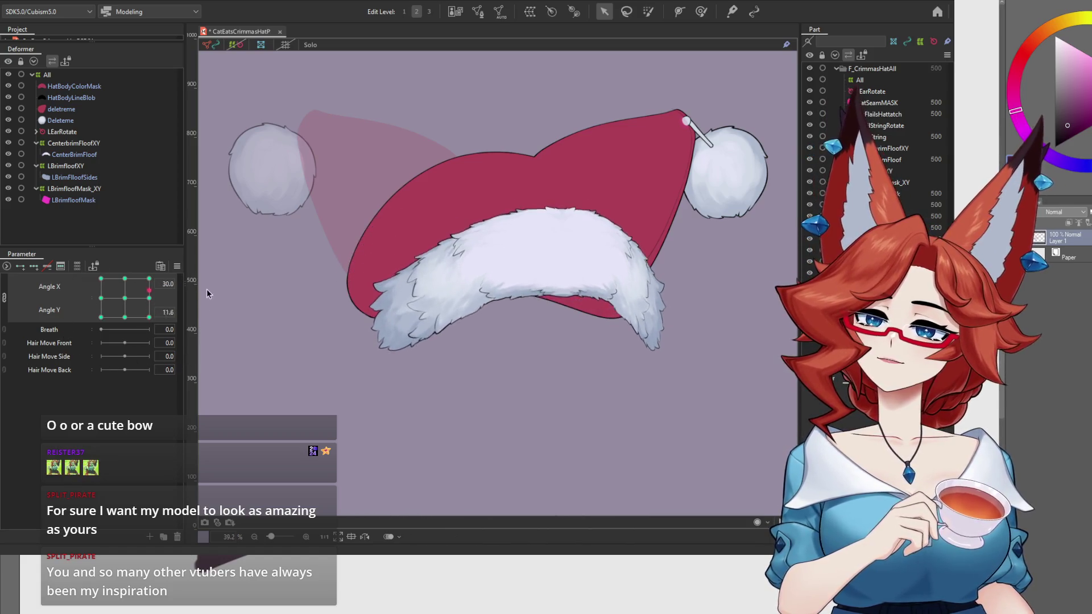
drag(139, 268, 70, 283)
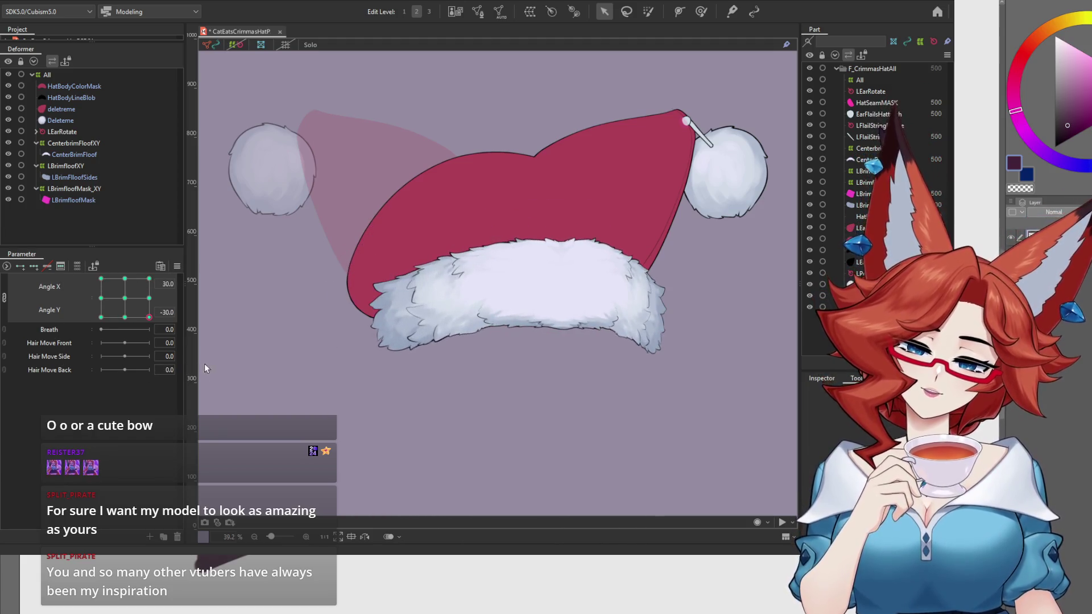
mouse_move(127, 310)
mouse_down()
mouse_move(102, 301)
mouse_move(122, 322)
mouse_move(99, 324)
mouse_up()
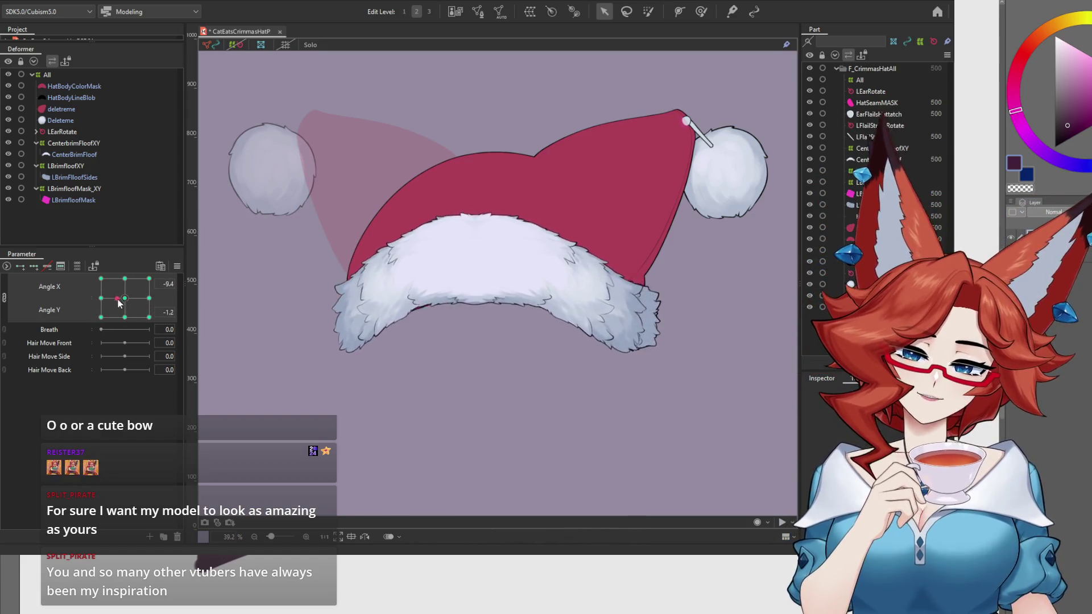
mouse_move(127, 295)
mouse_down()
mouse_move(102, 314)
mouse_move(114, 325)
mouse_move(83, 328)
mouse_up()
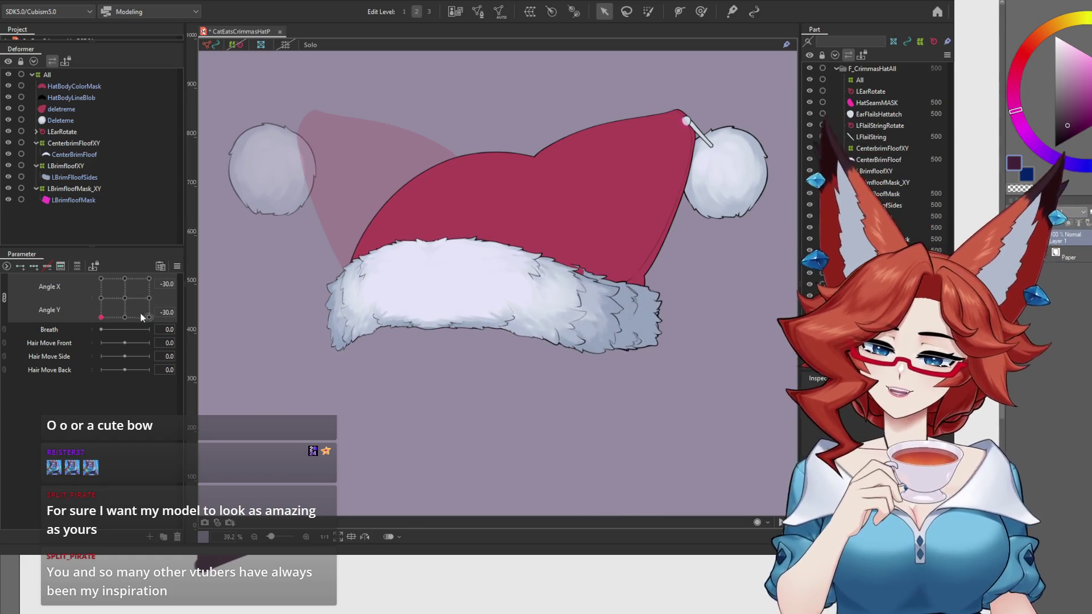
click(121, 299)
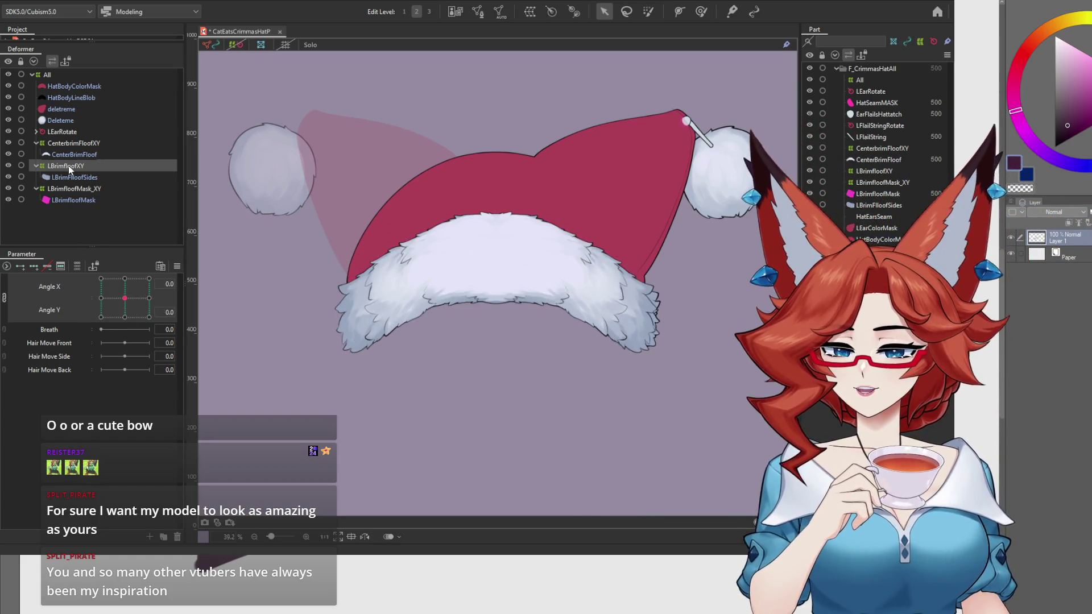
click(4, 297)
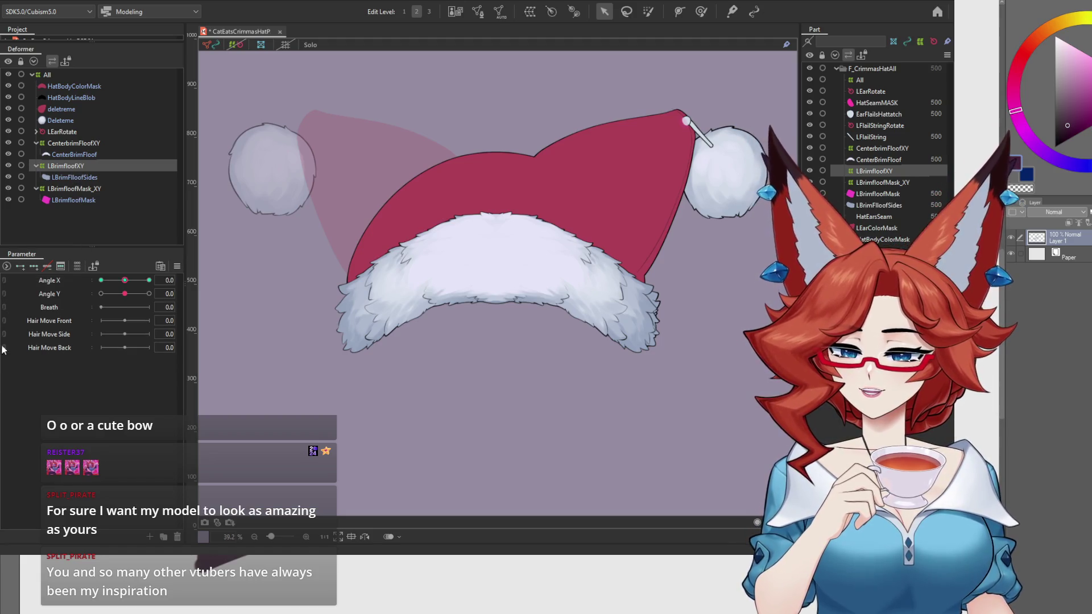
Frame the hat brim, select the LBrimfloofXY deformer and turn the head to Angle X -30.
click(69, 156)
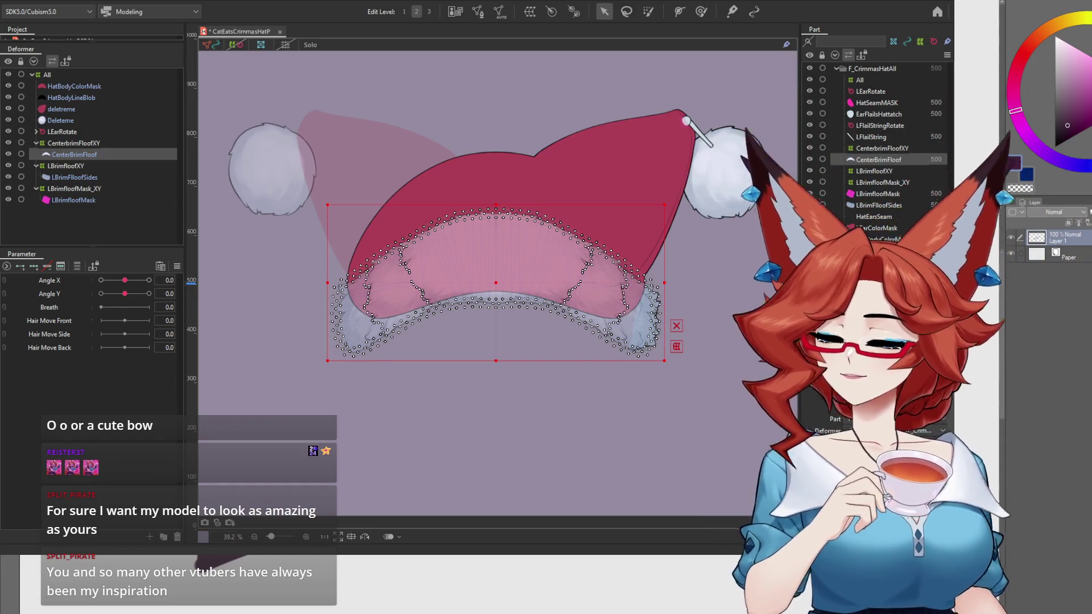
click(537, 457)
scroll(500, 437, up, 1)
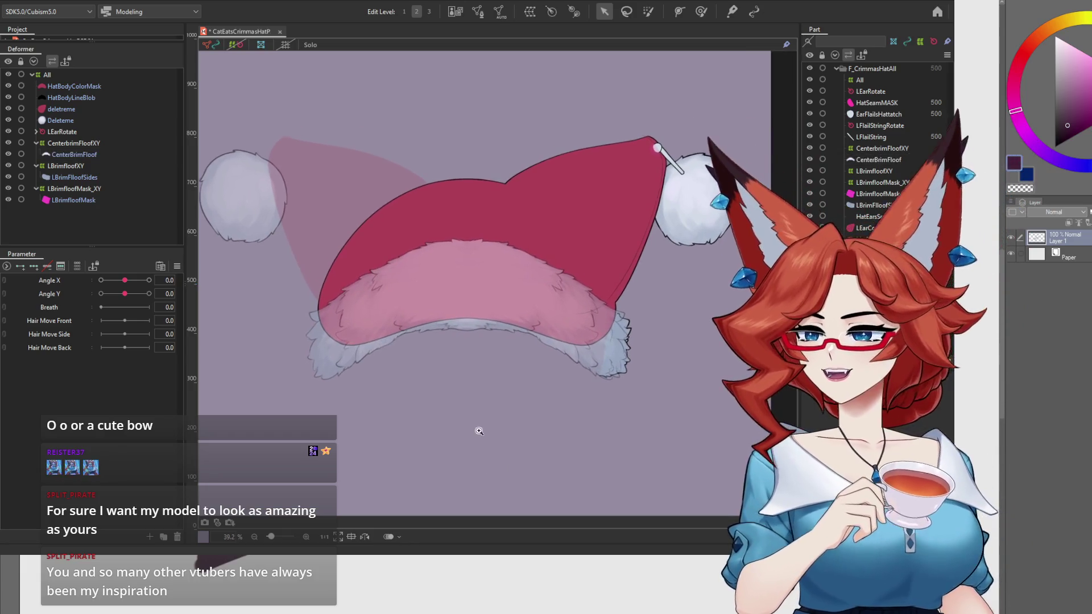
mouse_move(491, 434)
mouse_down()
mouse_move(506, 434)
mouse_move(495, 459)
mouse_up()
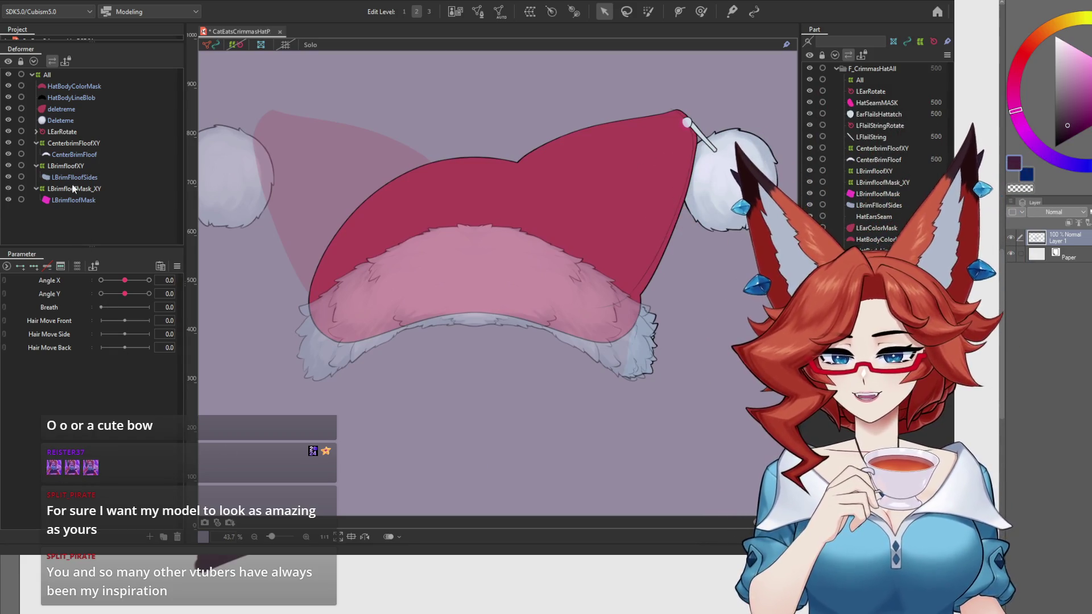
click(75, 166)
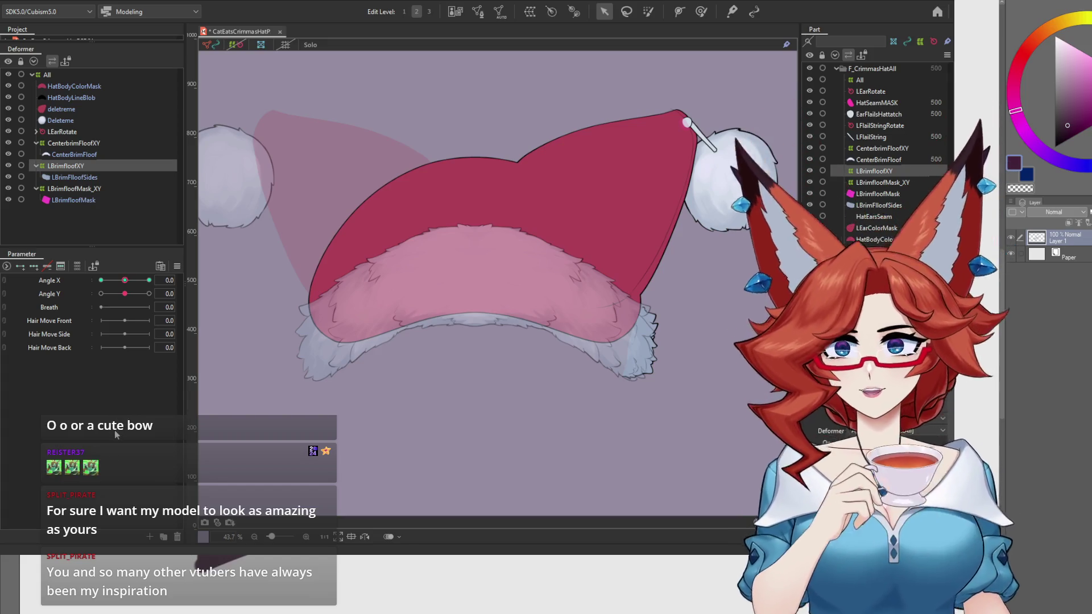
mouse_move(124, 280)
mouse_down()
mouse_move(100, 289)
mouse_move(136, 288)
mouse_move(78, 294)
mouse_move(162, 303)
mouse_move(64, 306)
mouse_up()
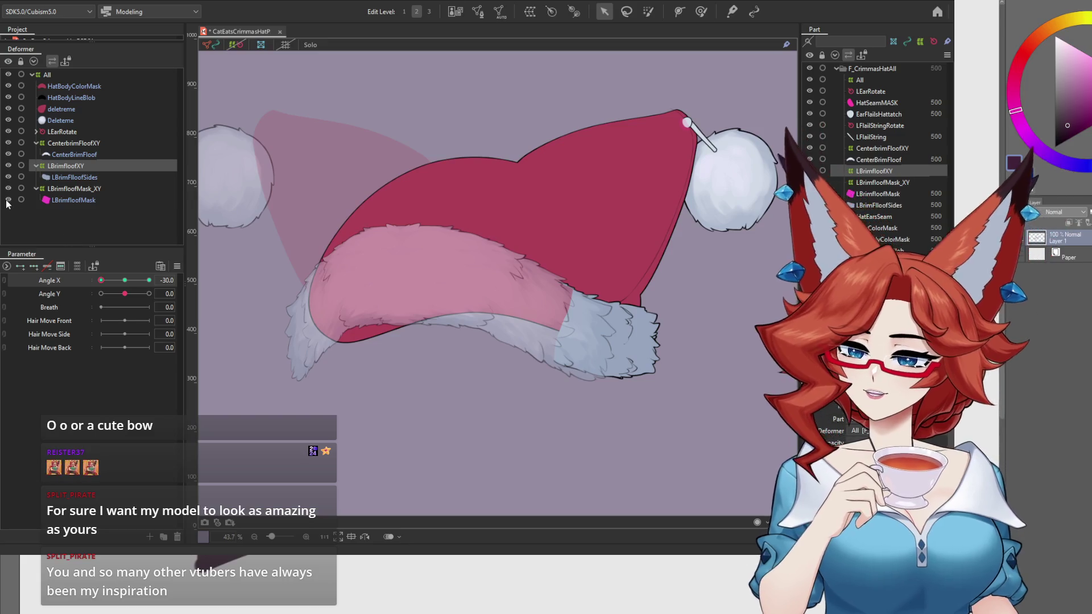
Hide LBrimfloofMask, add three Angle Y keys to LBrimfloofXY, and tilt the head to Angle Y -30.
click(8, 200)
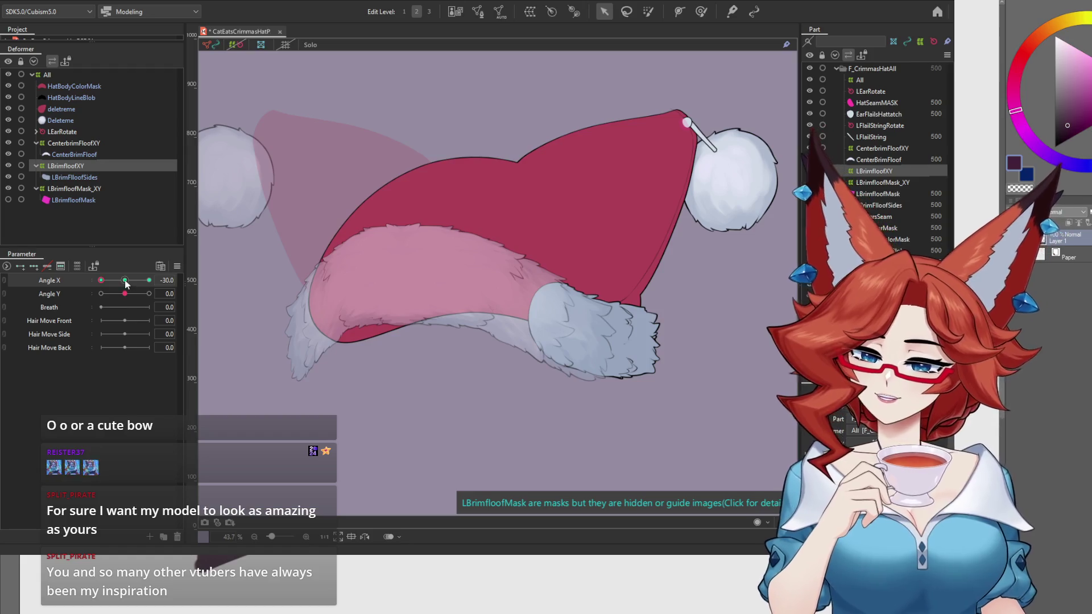
click(124, 280)
click(72, 293)
click(34, 265)
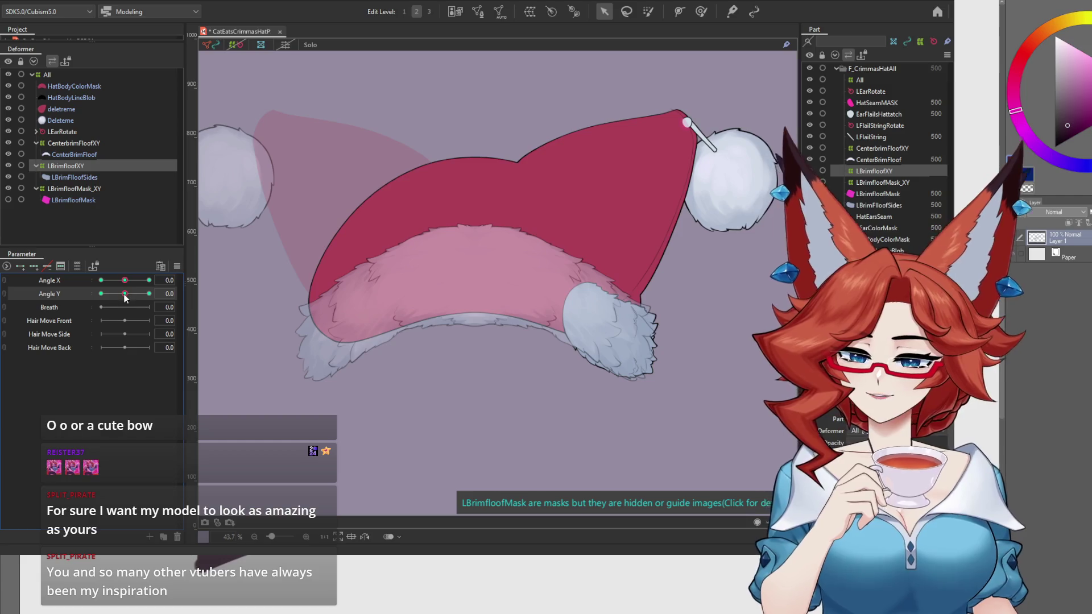
drag(123, 295, 80, 299)
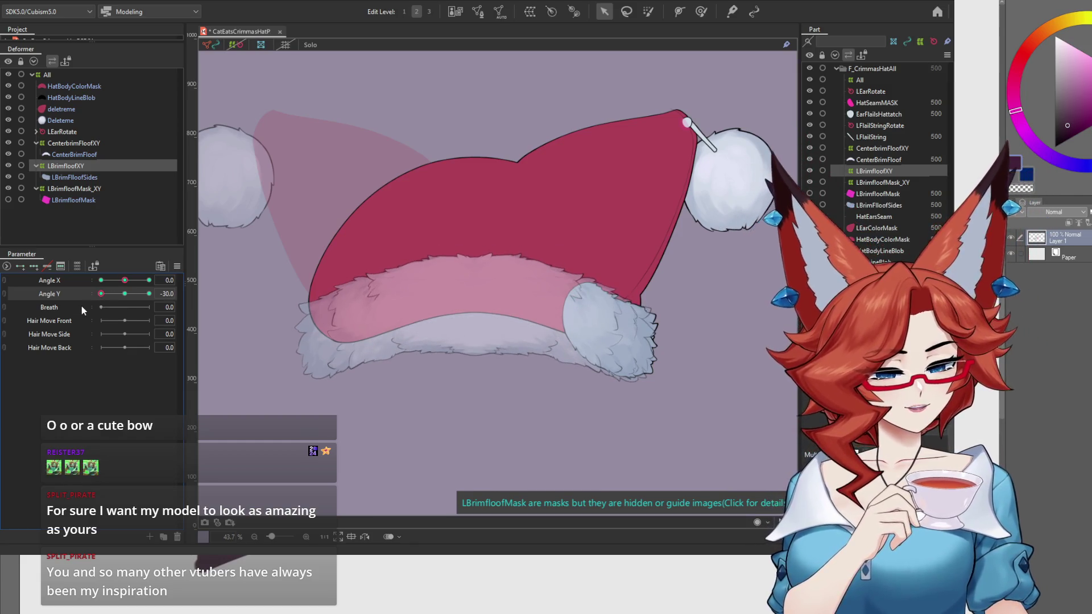
click(234, 45)
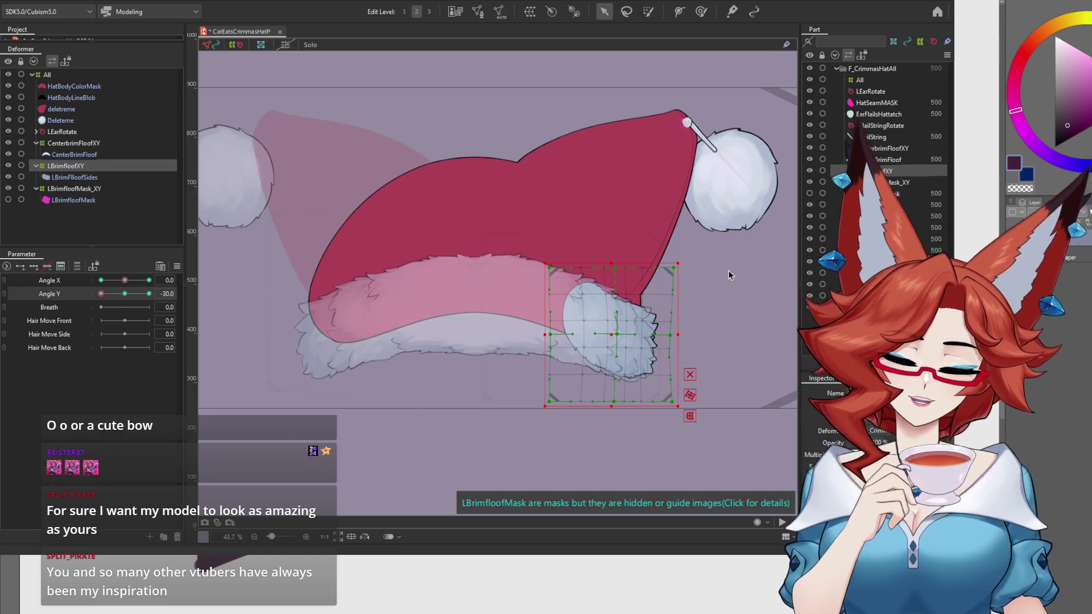
Reset Angle X and Angle Y to centre, then pose the head at Angle Y -30.
click(101, 280)
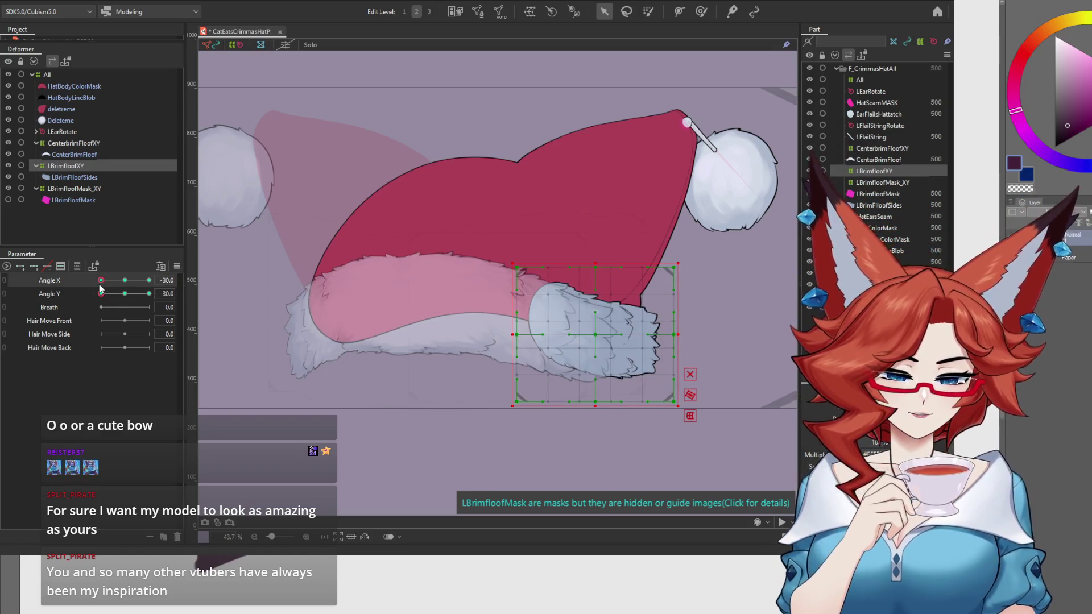
click(125, 281)
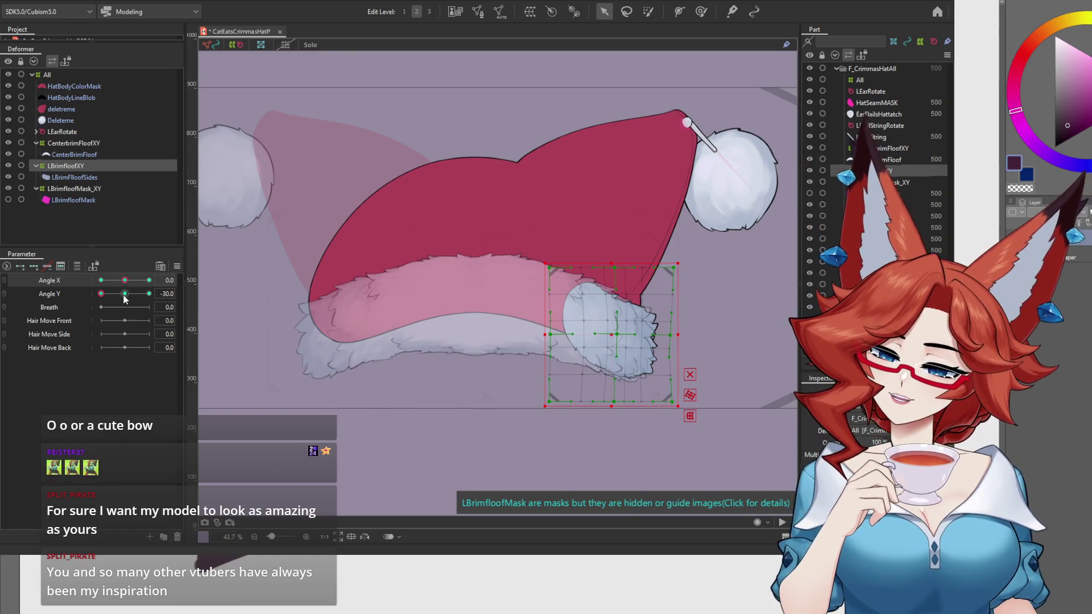
click(125, 293)
click(101, 293)
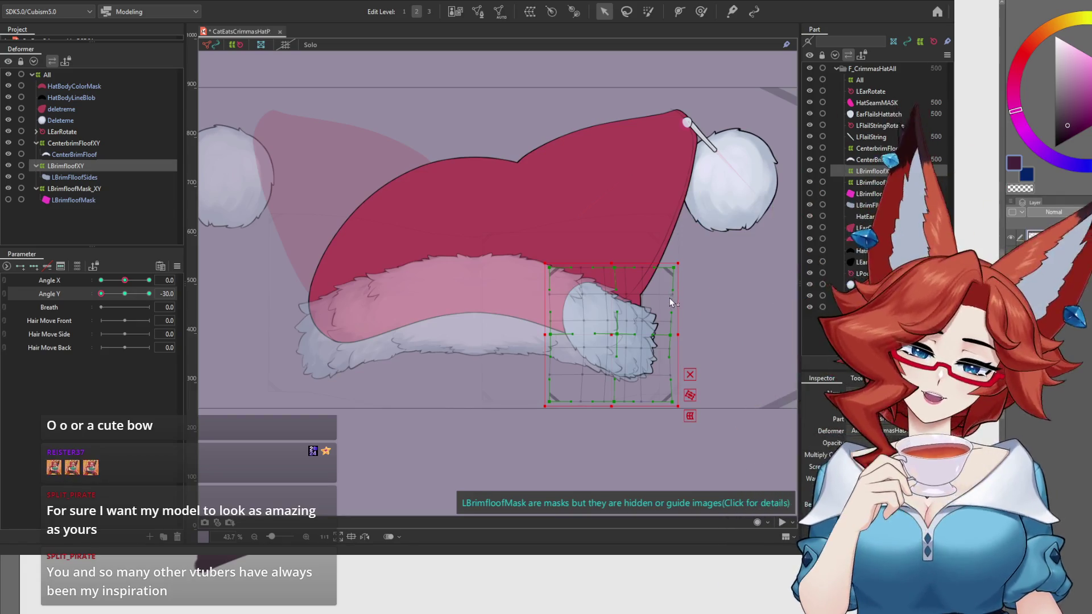
Stretch the left brim warp further left and pull its bottom-left corner down at Angle Y -30.
click(626, 12)
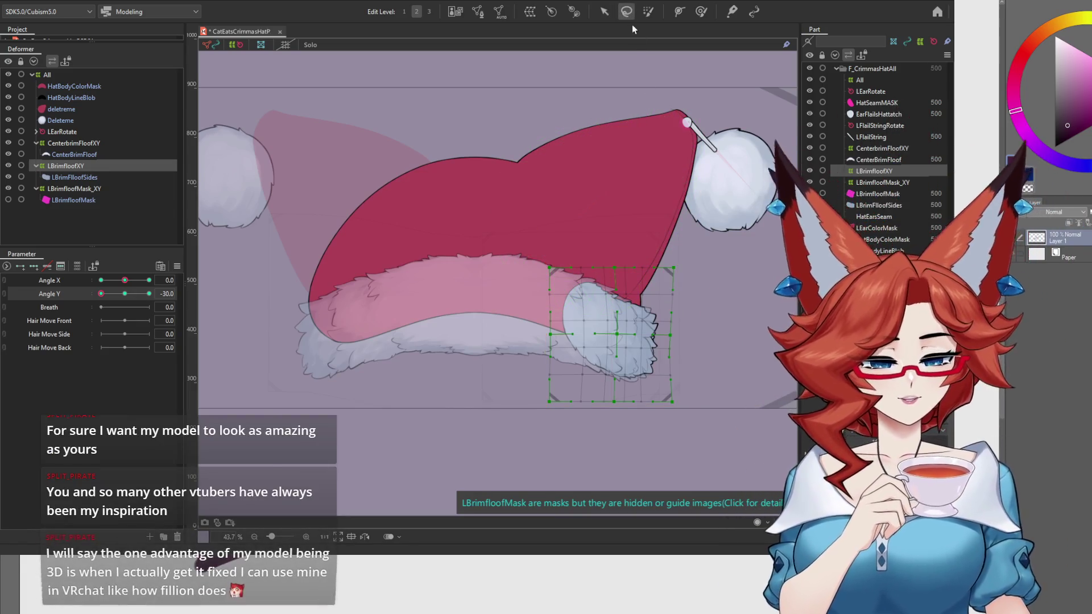
click(604, 12)
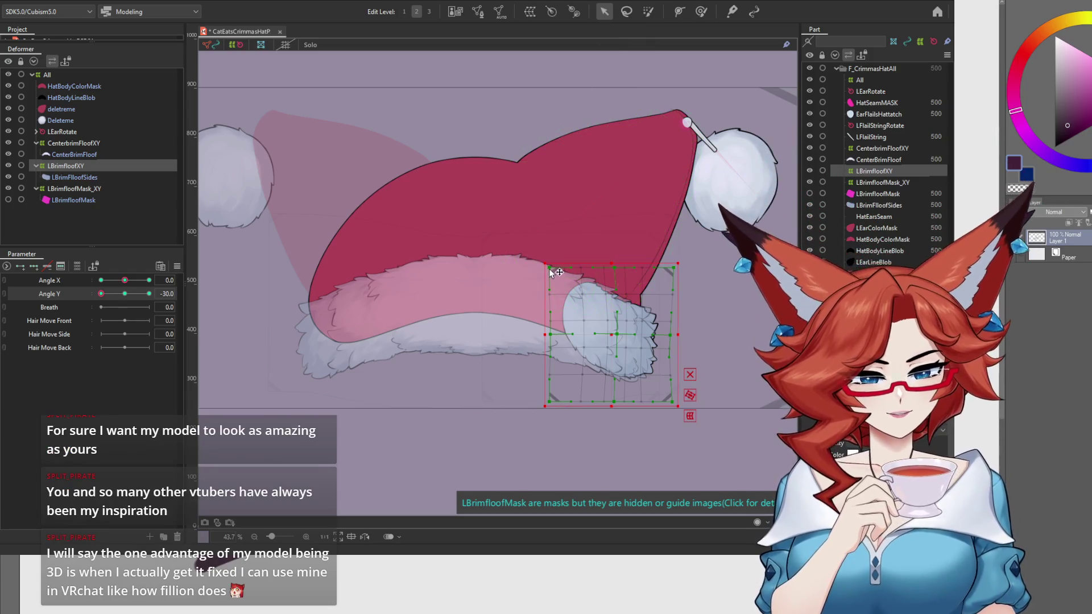
drag(549, 274, 545, 275)
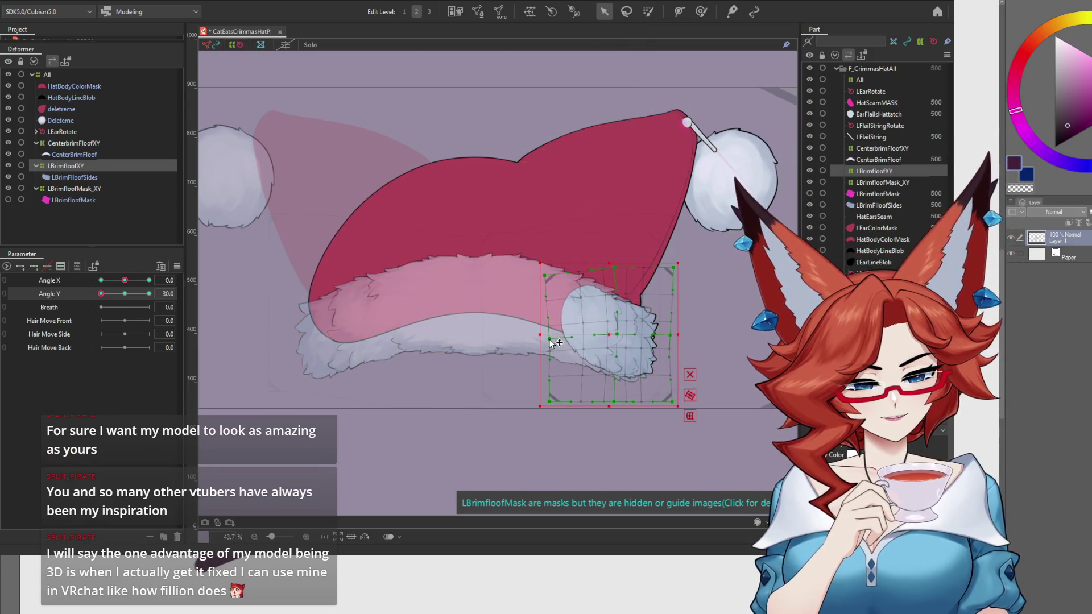
drag(549, 401, 550, 405)
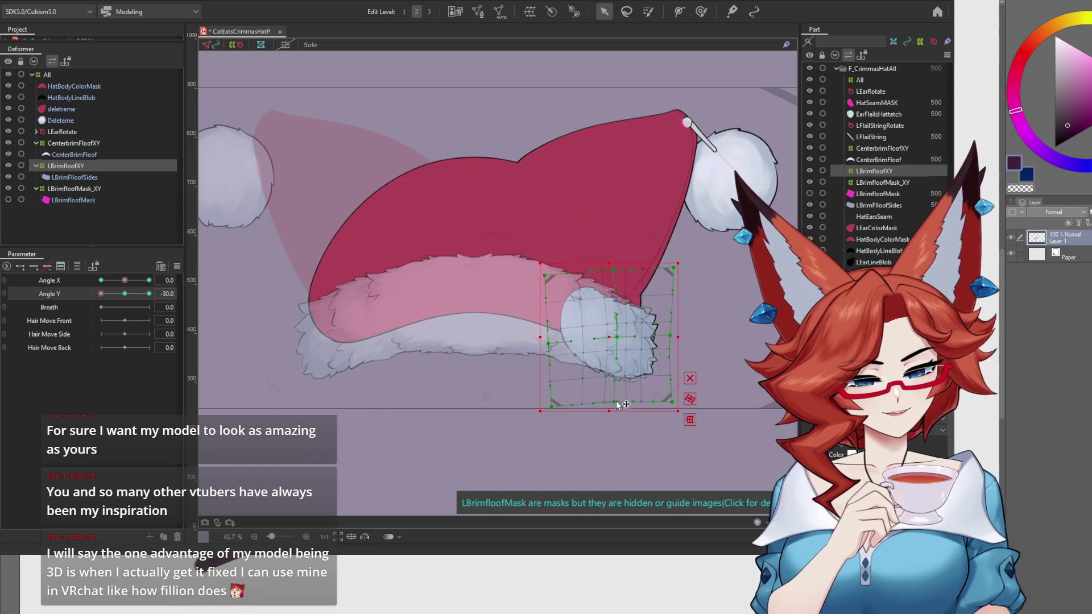
mouse_move(101, 293)
mouse_down()
mouse_move(118, 300)
mouse_move(90, 315)
mouse_move(138, 305)
mouse_move(137, 313)
mouse_move(124, 295)
mouse_move(165, 295)
mouse_up()
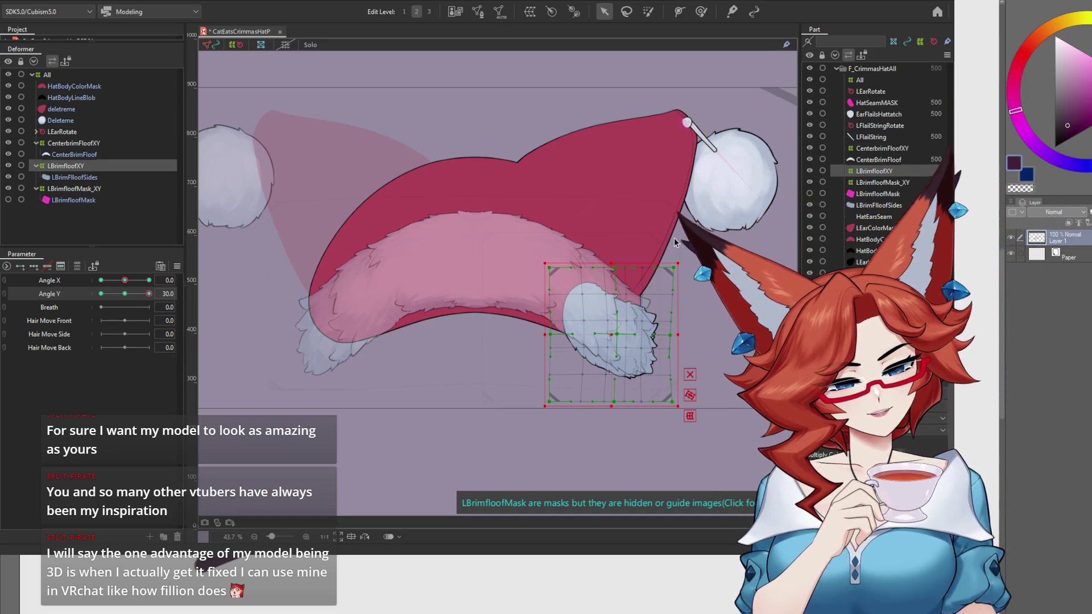
Distort LBrimfloofXY with the temporary Distort tool, raising its left side and lowering its right.
click(72, 0)
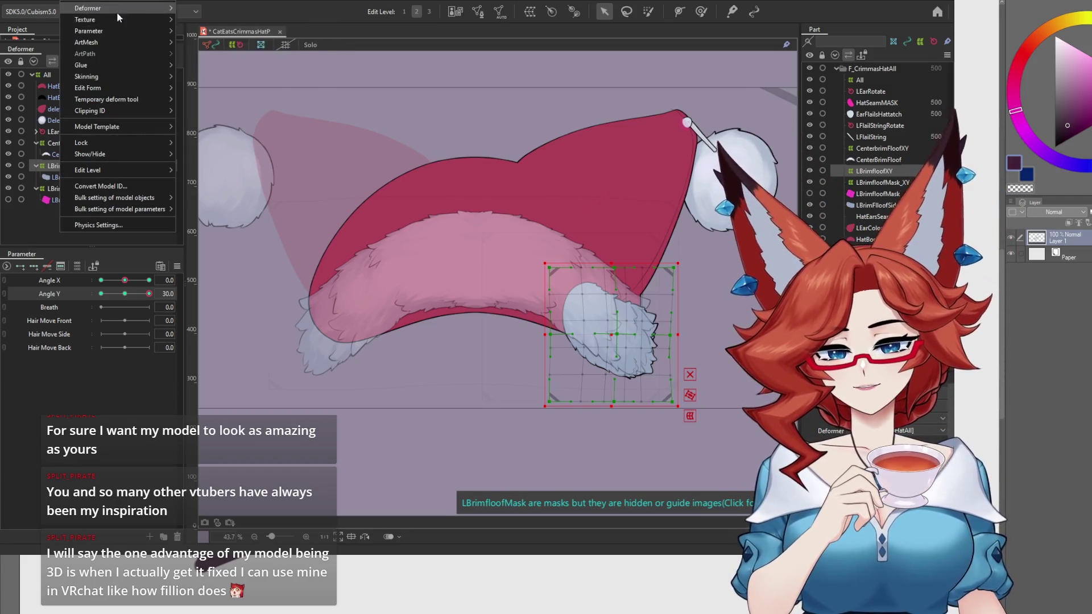
mouse_move(131, 87)
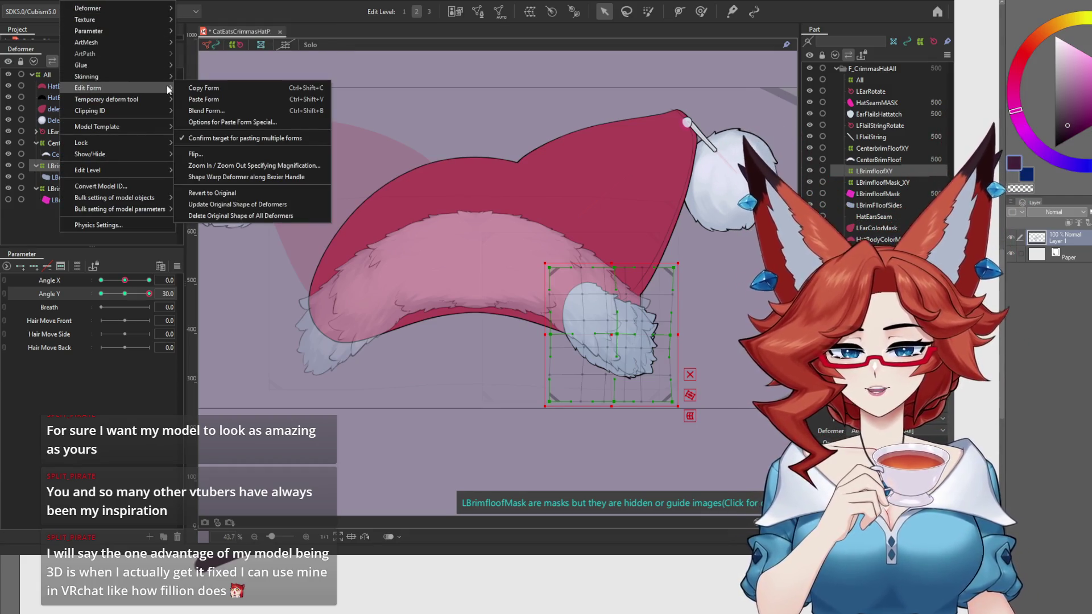
mouse_move(128, 44)
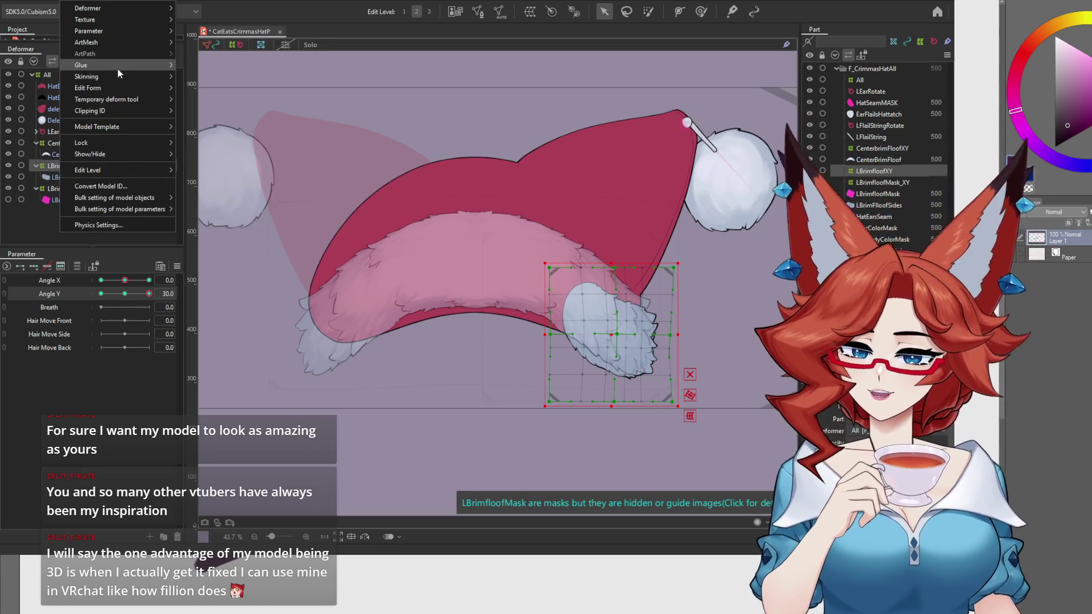
mouse_move(130, 25)
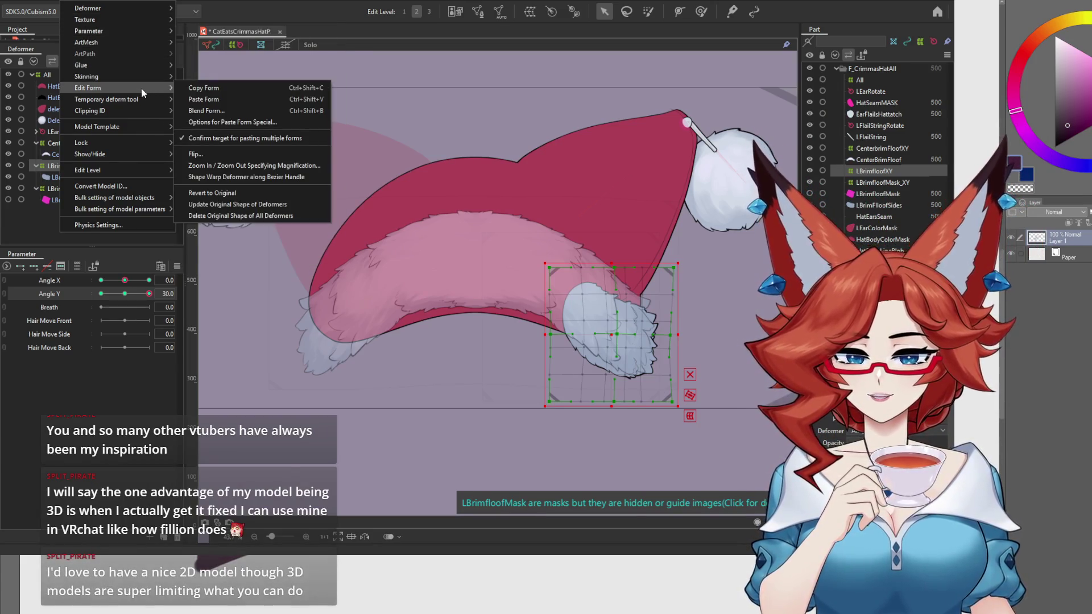
mouse_move(136, 99)
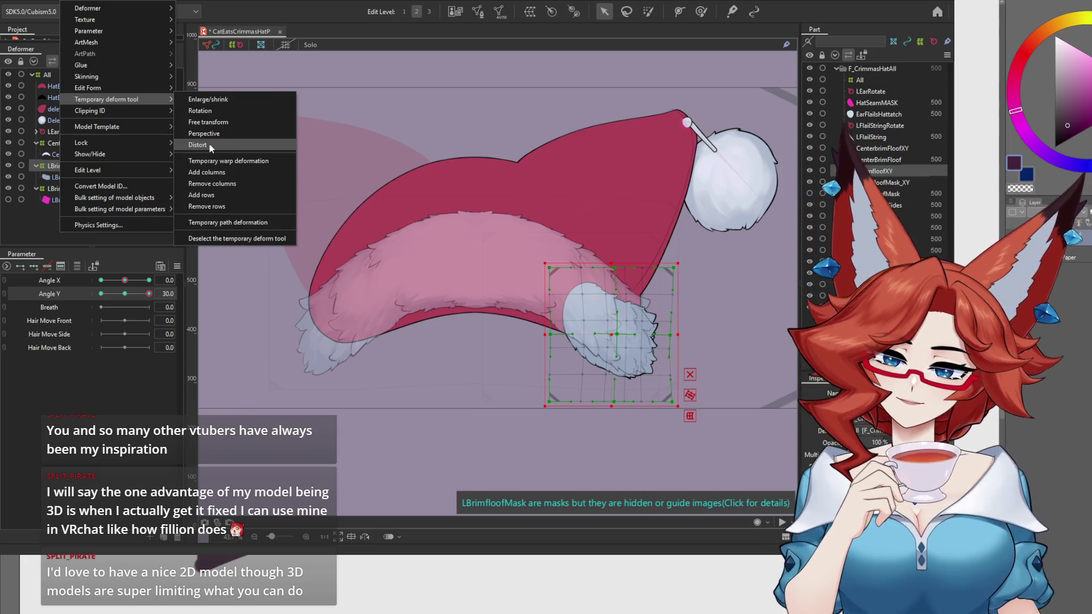
click(209, 145)
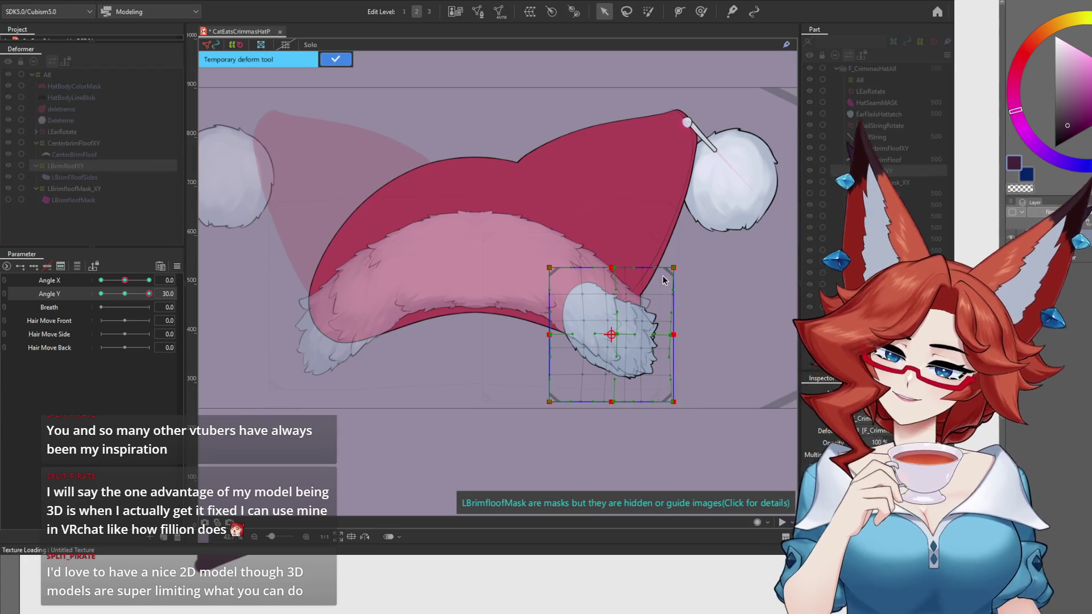
drag(549, 339, 553, 314)
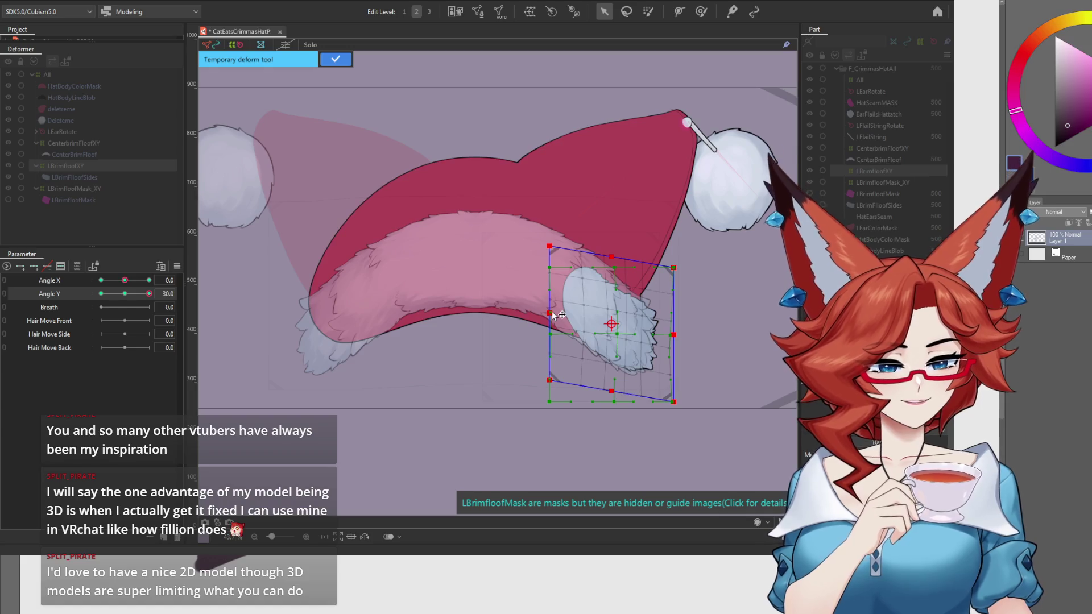
drag(674, 337, 674, 346)
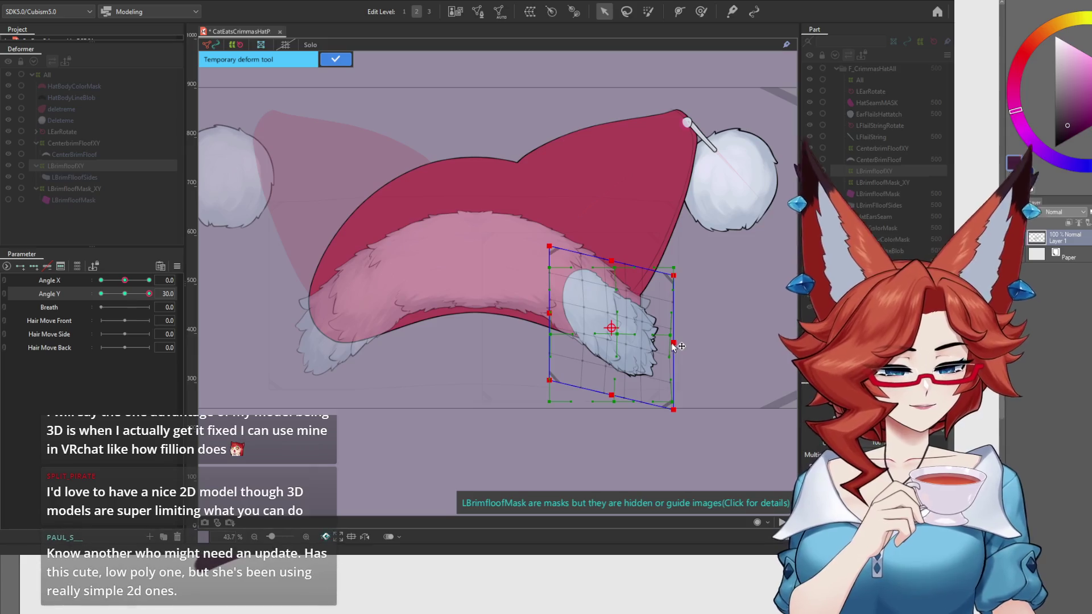
drag(551, 313, 552, 305)
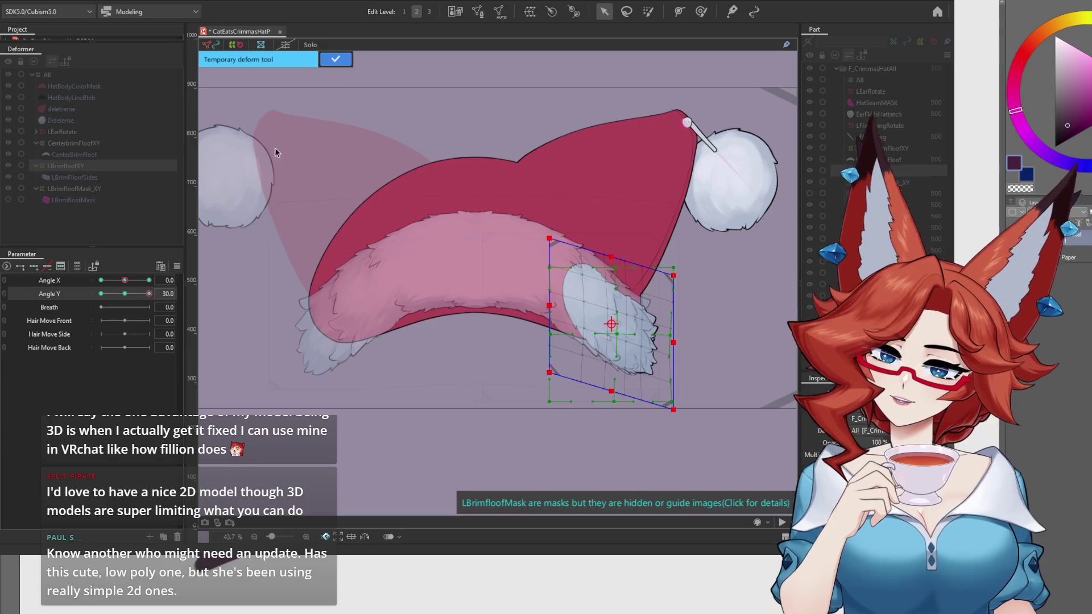
click(336, 59)
click(124, 293)
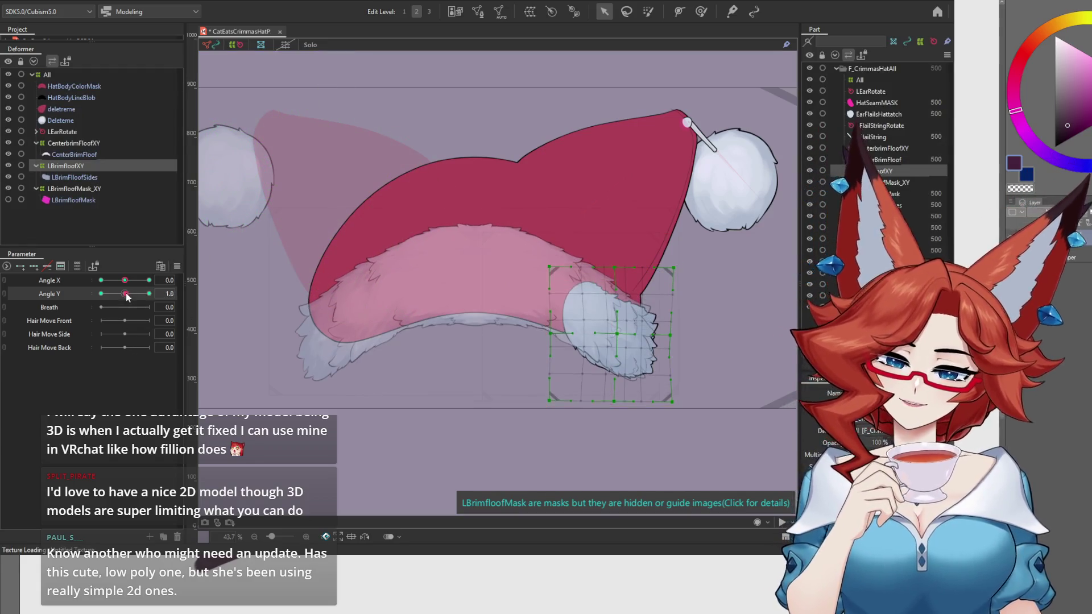
Preview the brim floof across Angle Y with LBrimfloofMask toggled, then set Angle X to 30.
click(149, 293)
mouse_move(149, 293)
mouse_down()
mouse_move(125, 294)
mouse_move(159, 307)
mouse_move(94, 307)
mouse_up()
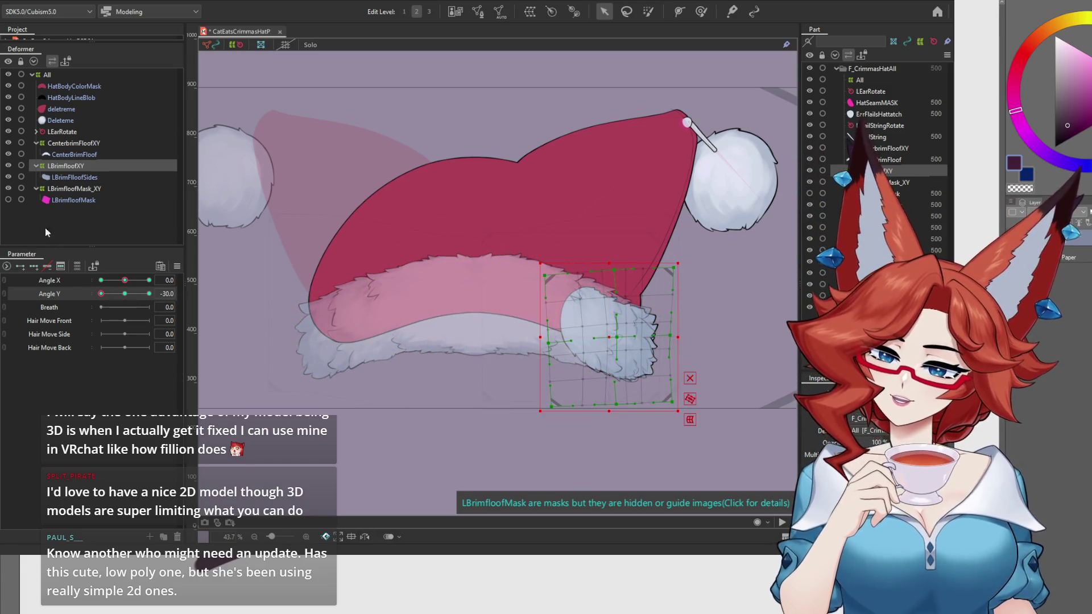
click(8, 200)
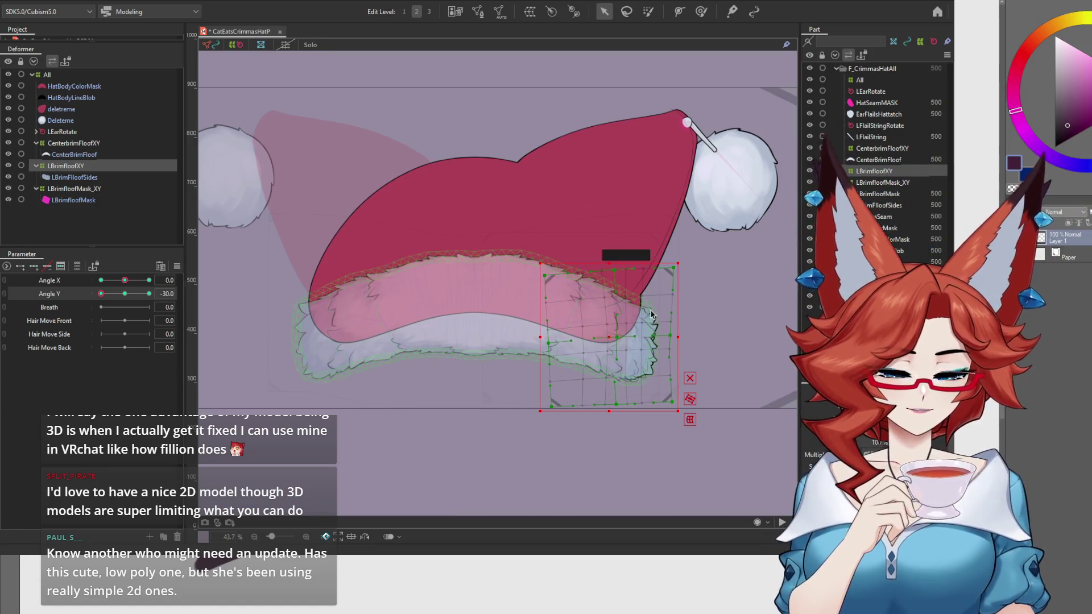
mouse_move(125, 293)
mouse_down()
mouse_move(94, 300)
mouse_move(159, 305)
mouse_move(85, 279)
mouse_move(178, 291)
mouse_up()
click(8, 199)
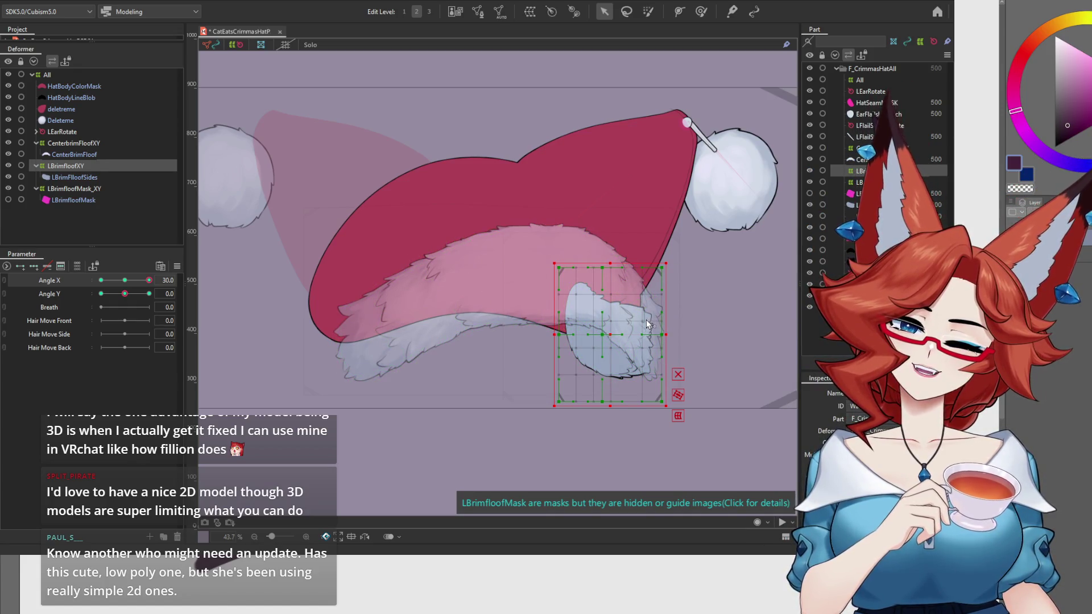
mouse_move(149, 281)
mouse_down()
mouse_move(81, 283)
mouse_move(150, 283)
mouse_up()
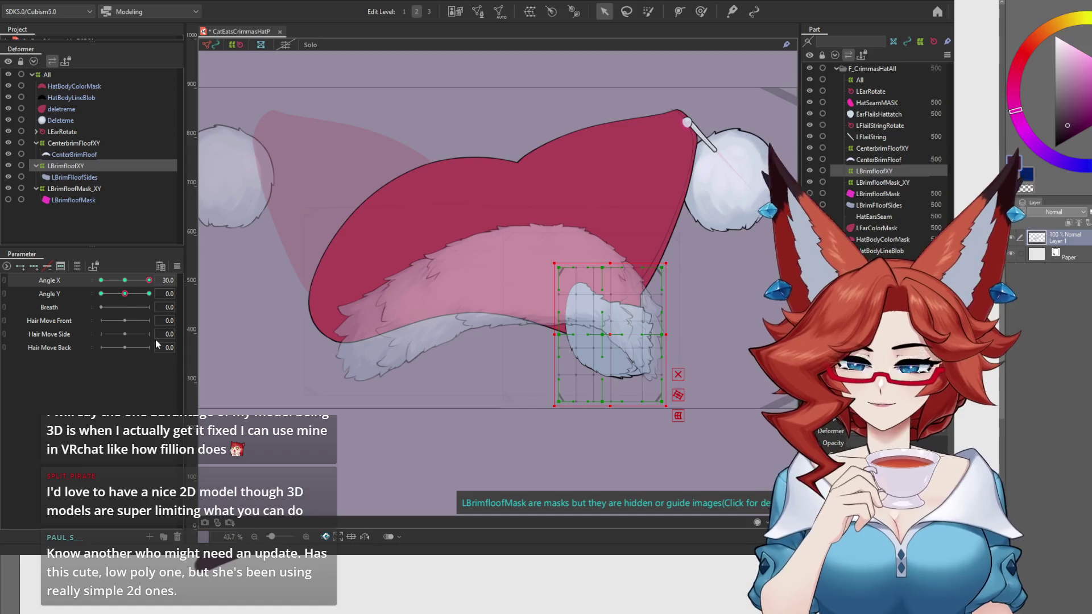
click(626, 11)
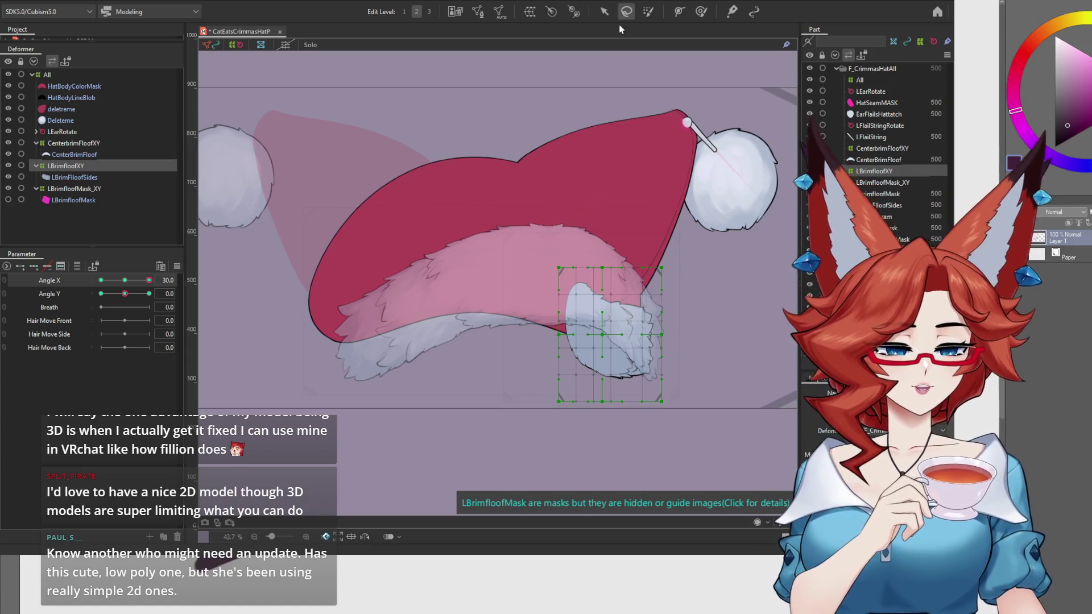
Lasso-select LBrimfloofXY's inner warp points and move them right at Angle X 30.
drag(540, 447, 613, 198)
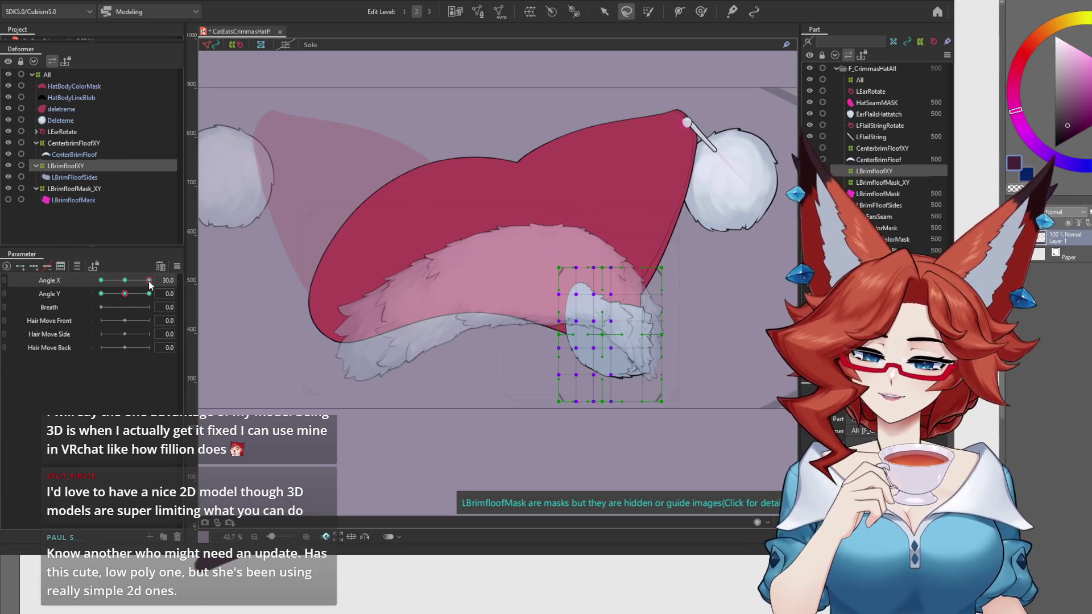
click(604, 11)
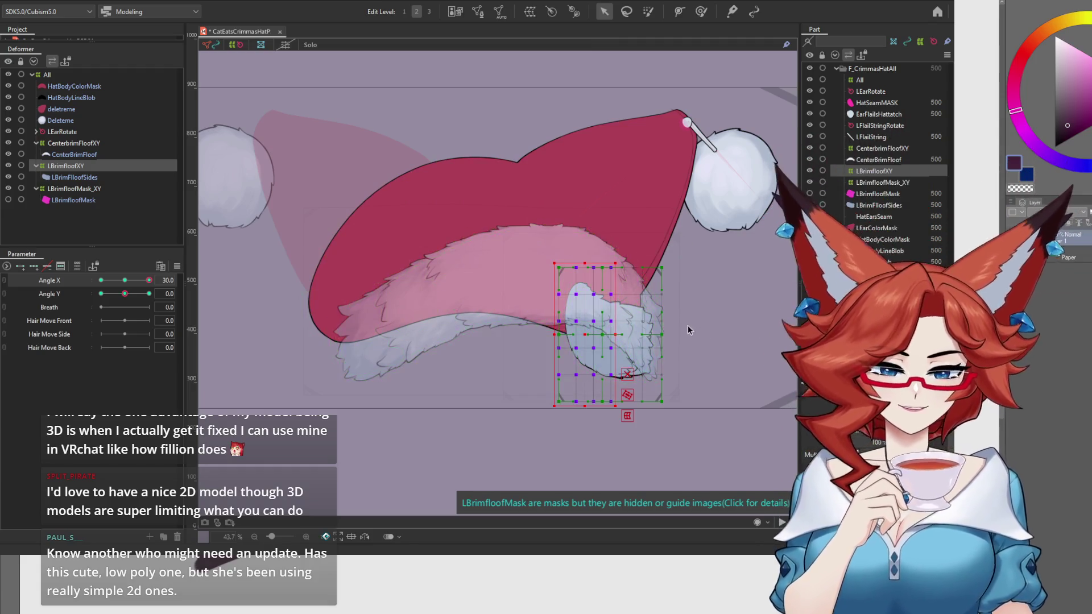
drag(583, 336, 602, 336)
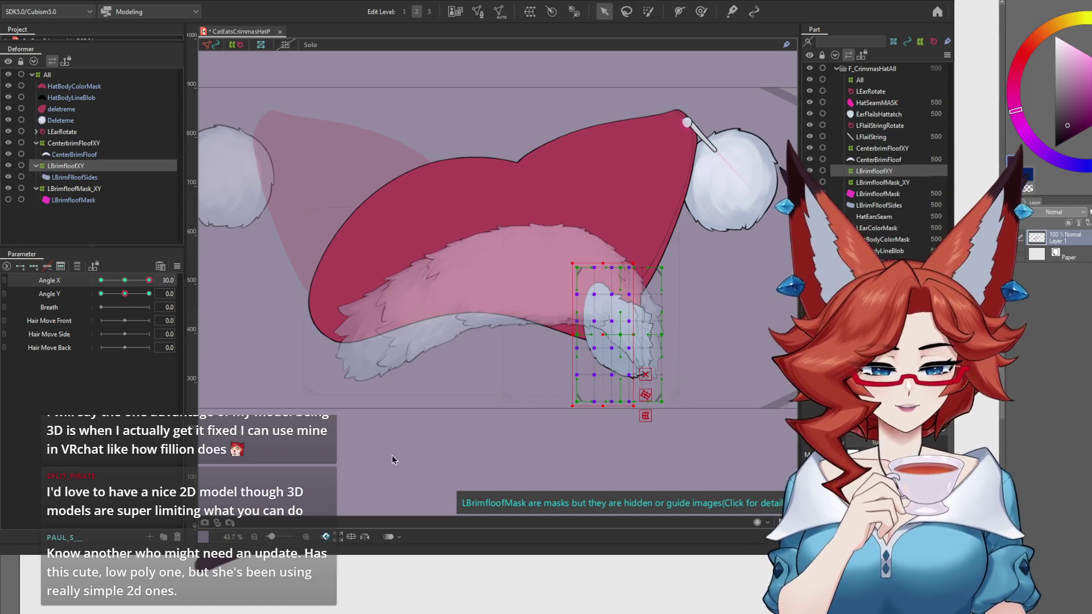
Test the brim across Angle X and Y, reset to neutral, and link both into a 2D control.
click(125, 281)
mouse_move(126, 282)
mouse_down()
mouse_move(156, 282)
mouse_move(141, 293)
mouse_move(156, 297)
mouse_up()
click(125, 280)
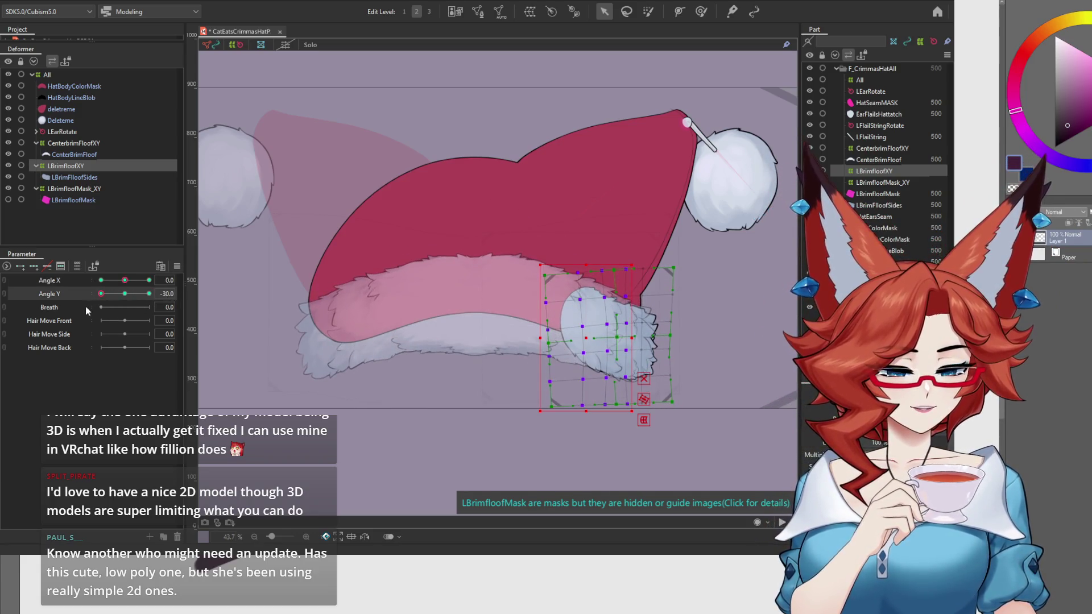
click(125, 294)
mouse_move(125, 294)
mouse_down()
mouse_move(90, 303)
mouse_move(136, 296)
mouse_move(97, 297)
mouse_up()
click(120, 300)
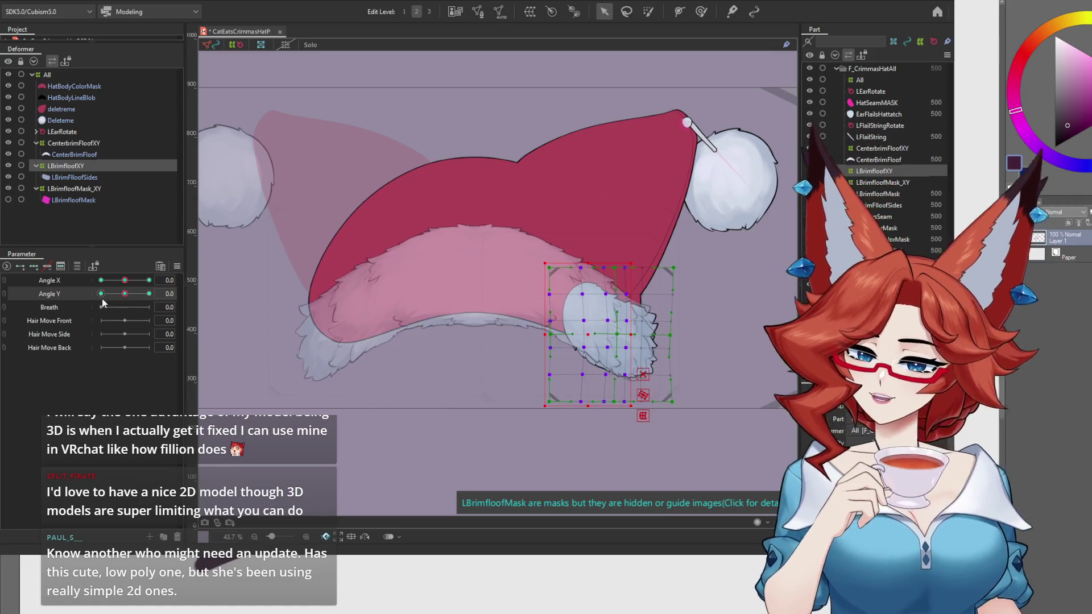
click(4, 286)
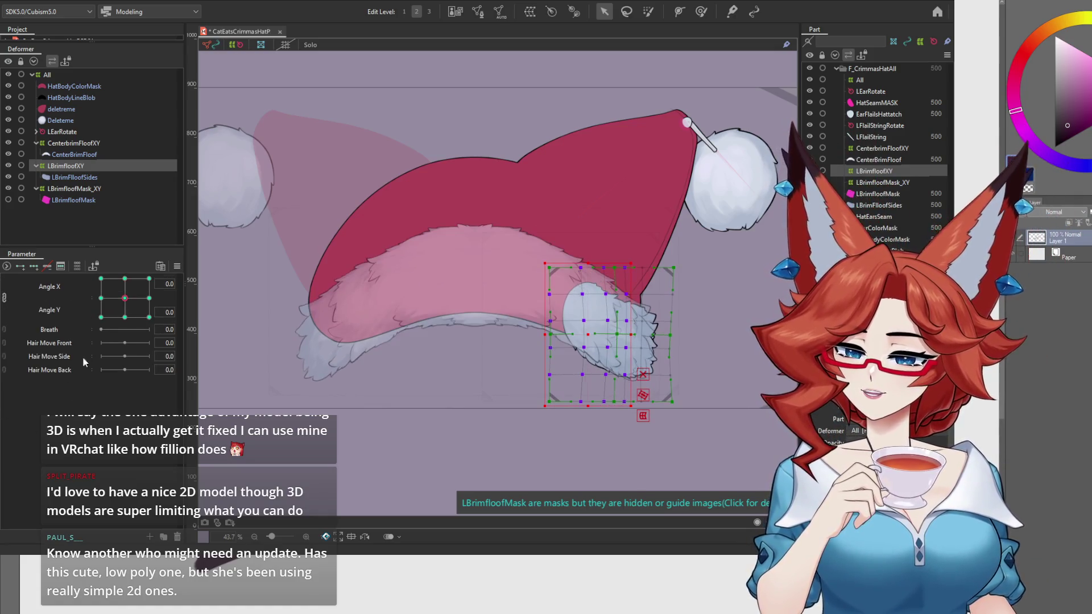
Browse the Parameter panel options menu, closing it without changes.
click(176, 266)
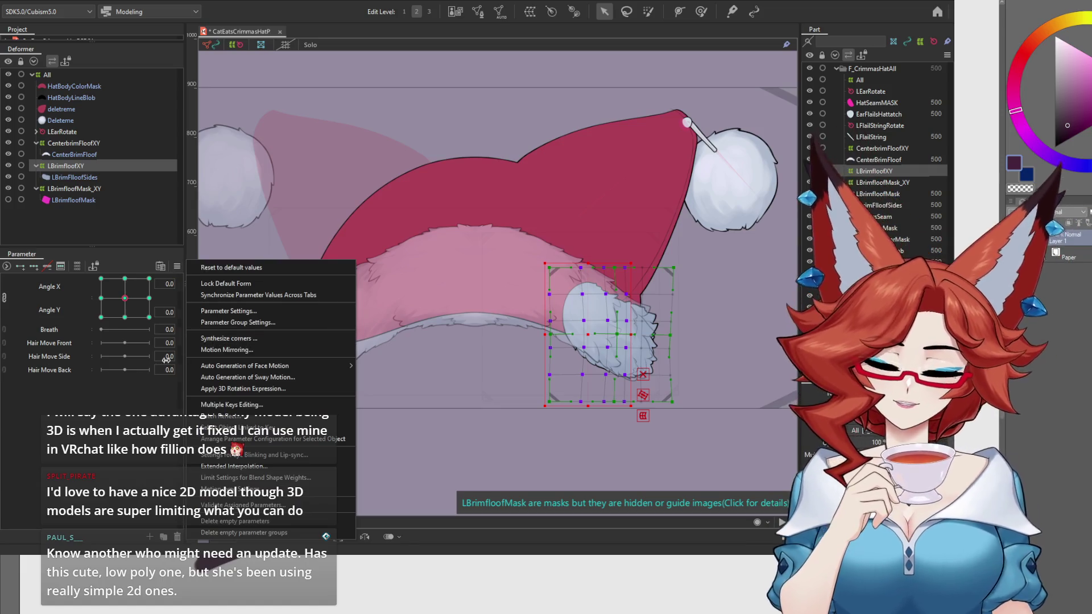
click(74, 169)
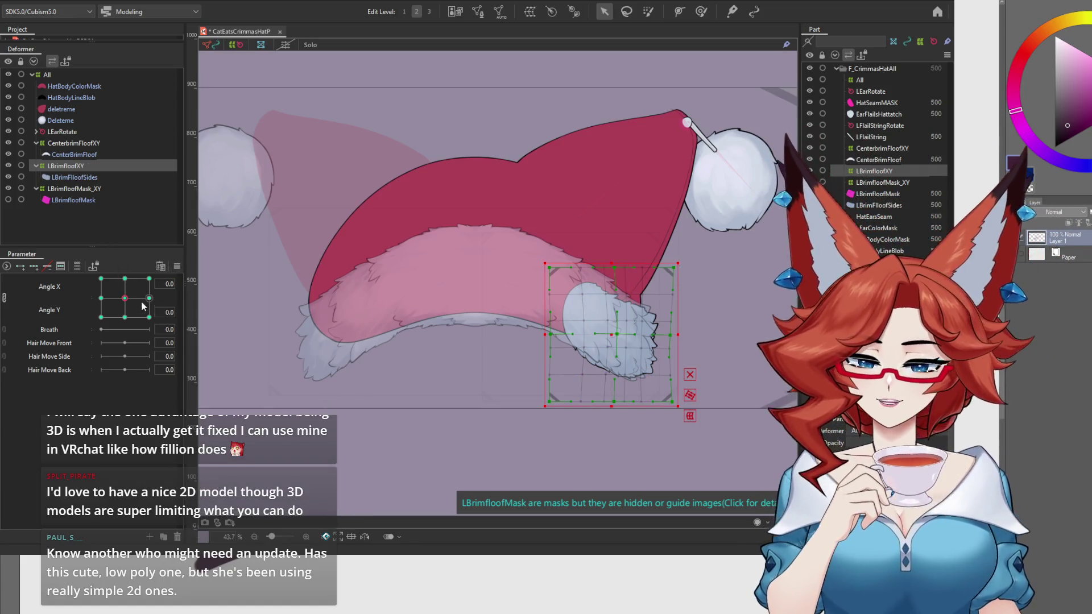
click(176, 266)
click(236, 363)
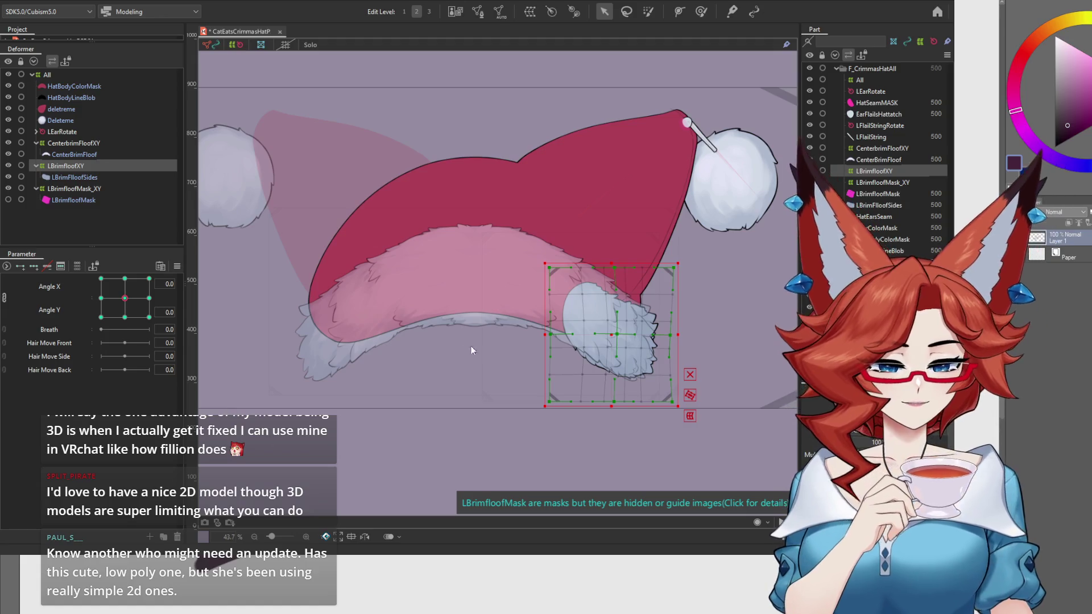
Show LBrimfloofMask again and turn the head toward Angle X -30 on the Angle X/Y pad.
click(9, 200)
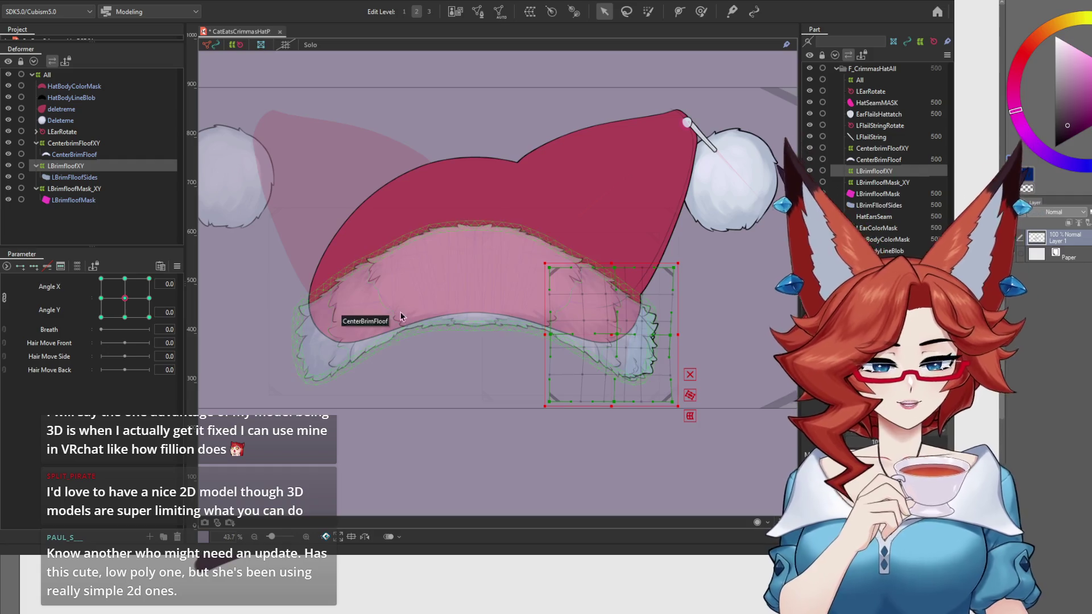
mouse_move(124, 298)
mouse_down()
mouse_move(101, 319)
mouse_move(126, 304)
mouse_move(144, 326)
mouse_move(111, 267)
mouse_move(78, 277)
mouse_move(67, 301)
mouse_move(74, 338)
mouse_move(136, 343)
mouse_move(171, 313)
mouse_move(82, 272)
mouse_up()
click(336, 454)
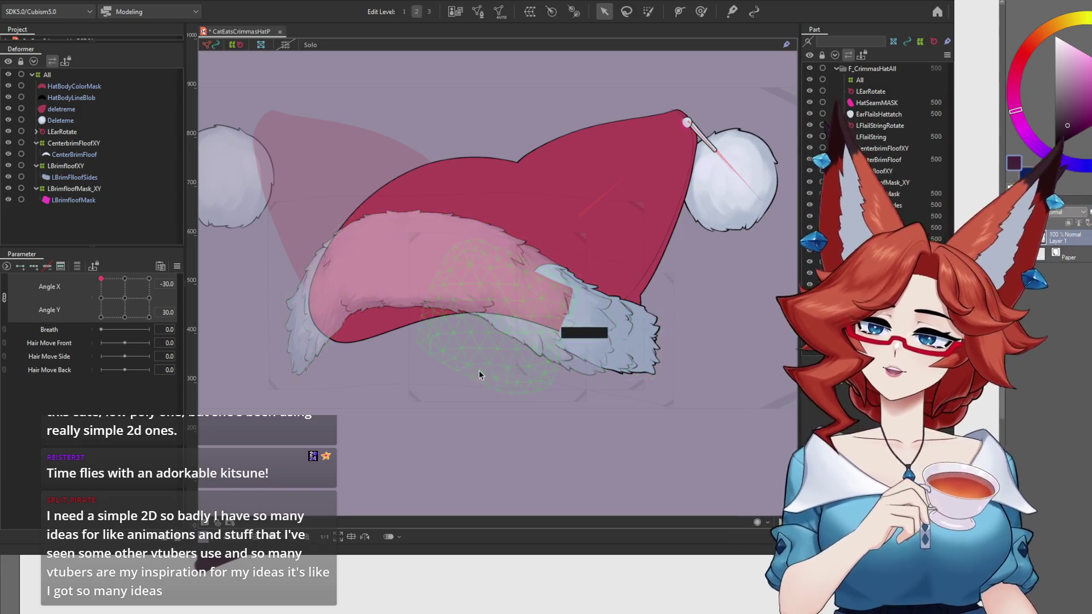
Select and deselect CenterBrimFloof, then drag the Angle X/Y pad to review the whole brim floof.
click(65, 154)
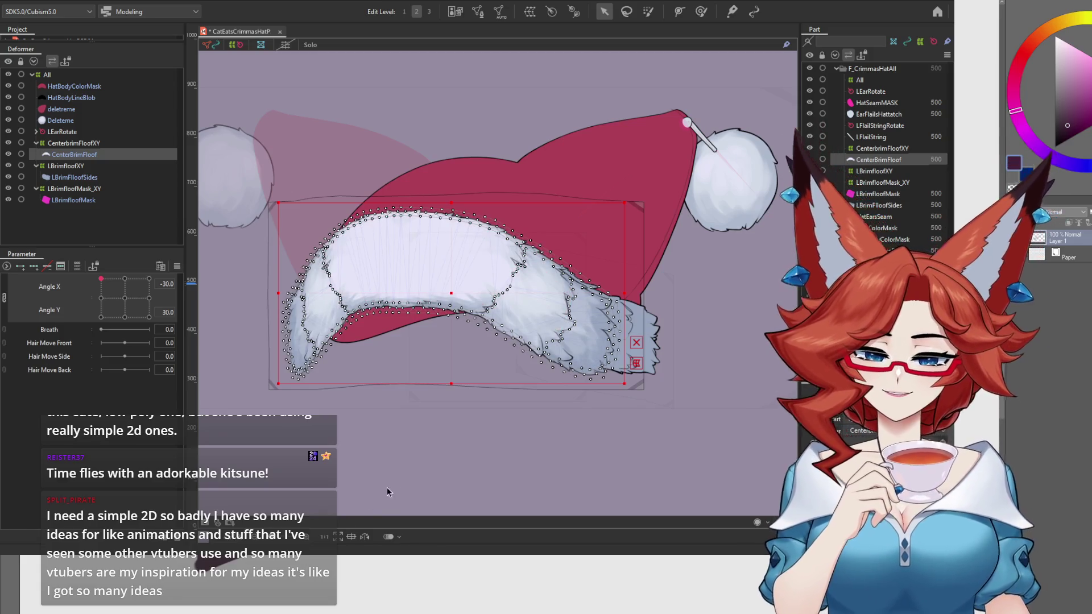
click(406, 480)
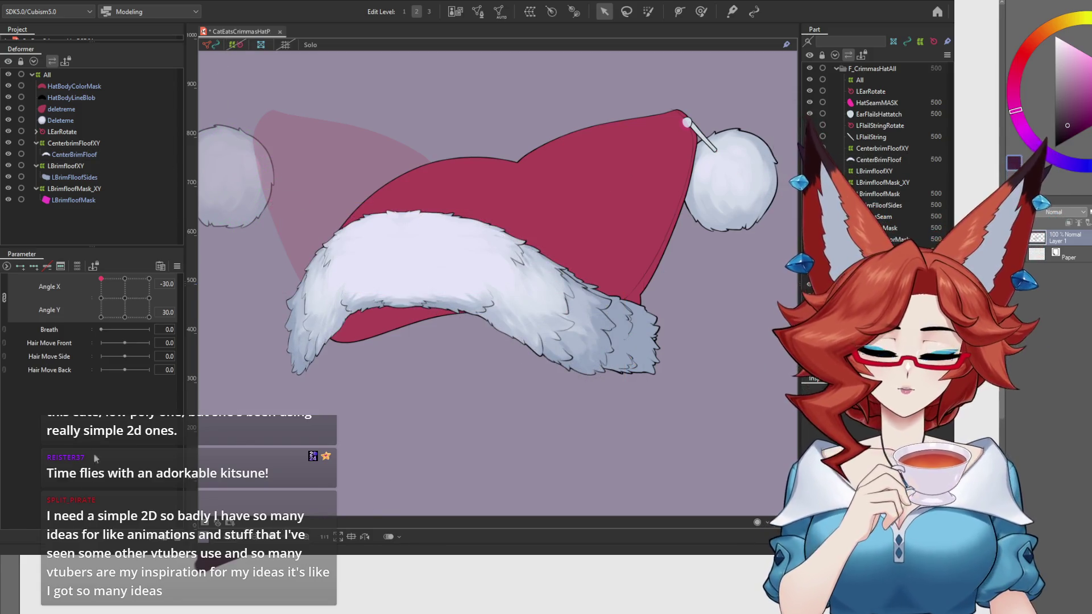
mouse_move(125, 298)
mouse_down()
mouse_move(145, 285)
mouse_move(82, 307)
mouse_move(123, 335)
mouse_up()
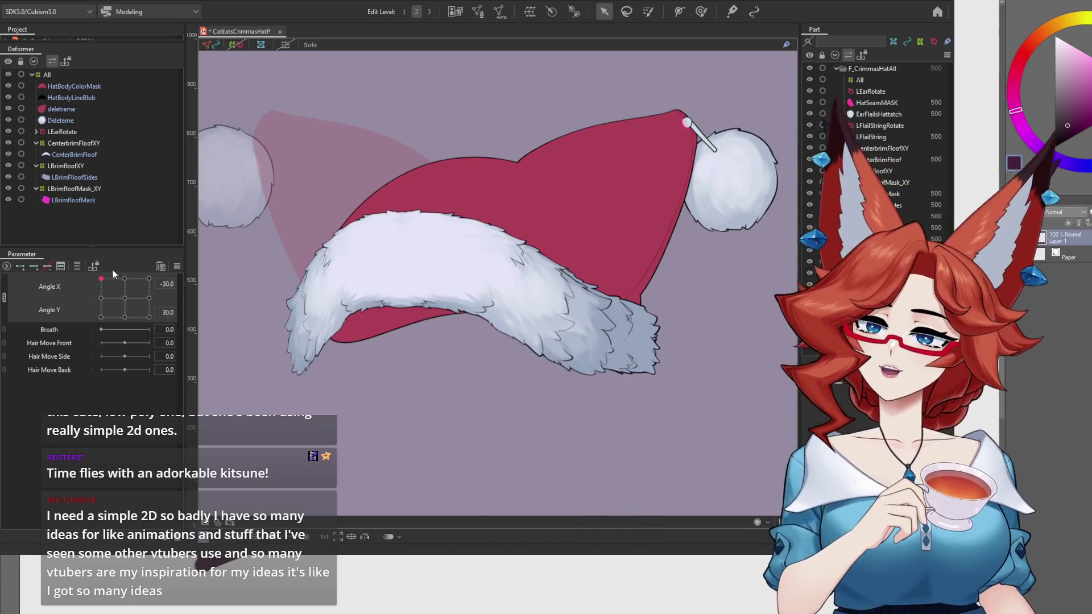
Preview a downward head turn, reset to neutral, then pose Angle X -30, Angle Y -30.
mouse_move(125, 298)
mouse_down()
mouse_move(122, 284)
mouse_move(131, 326)
mouse_move(101, 317)
mouse_move(145, 315)
mouse_move(125, 292)
mouse_move(149, 311)
mouse_move(100, 315)
mouse_move(130, 296)
mouse_move(119, 322)
mouse_move(81, 329)
mouse_up()
click(124, 300)
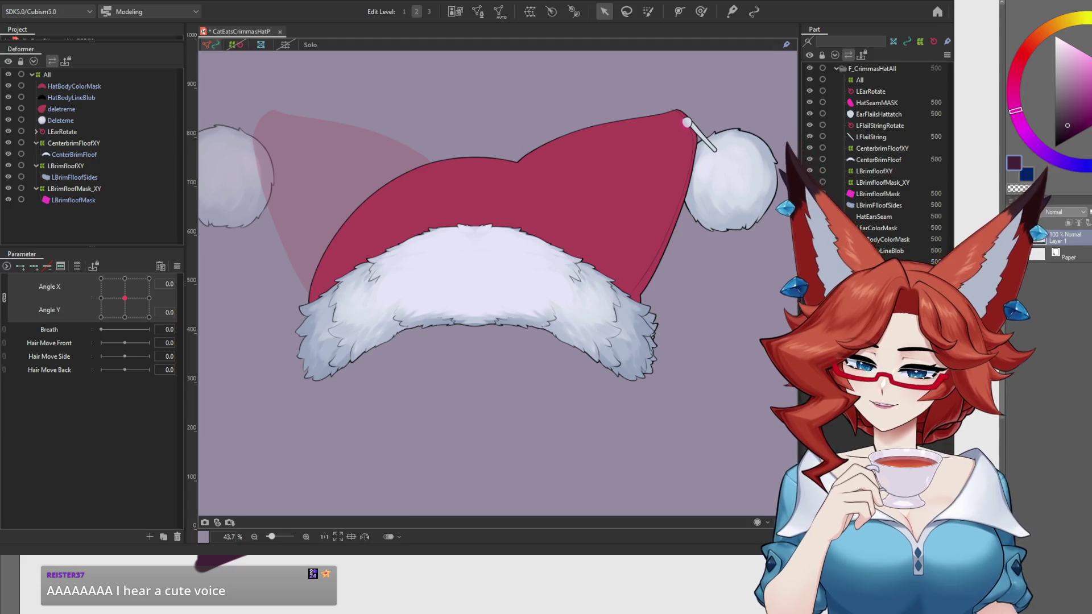
mouse_move(124, 298)
mouse_down()
mouse_move(154, 314)
mouse_move(94, 292)
mouse_move(90, 345)
mouse_move(162, 351)
mouse_move(175, 308)
mouse_move(138, 282)
mouse_move(55, 308)
mouse_move(49, 348)
mouse_up()
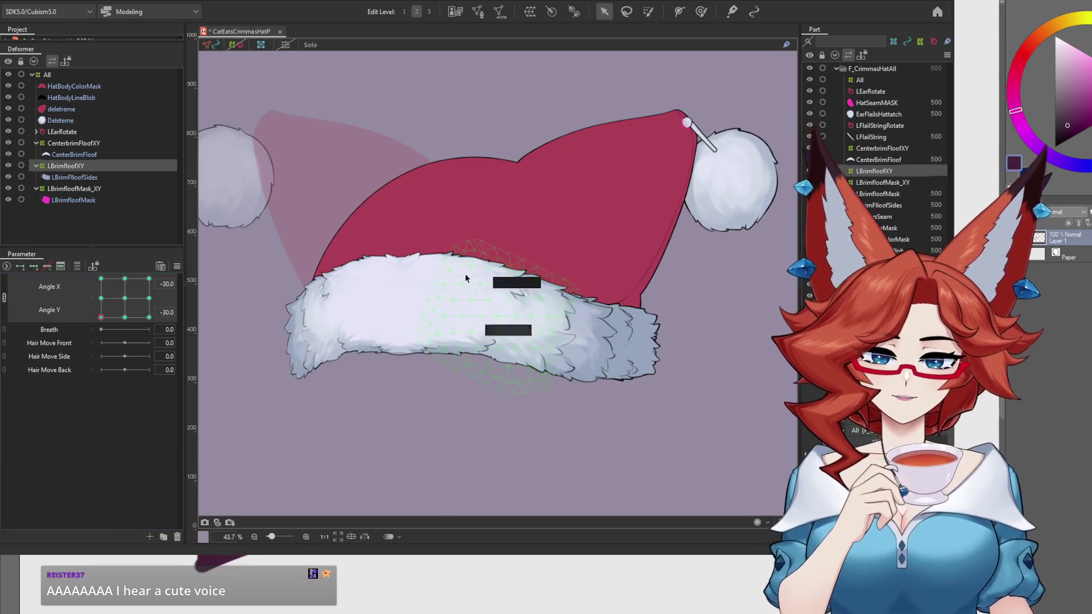
Show the LBrimfloofXY warp zoomed on the floof tip, posed at Angle X -30, Angle Y -30.
click(238, 50)
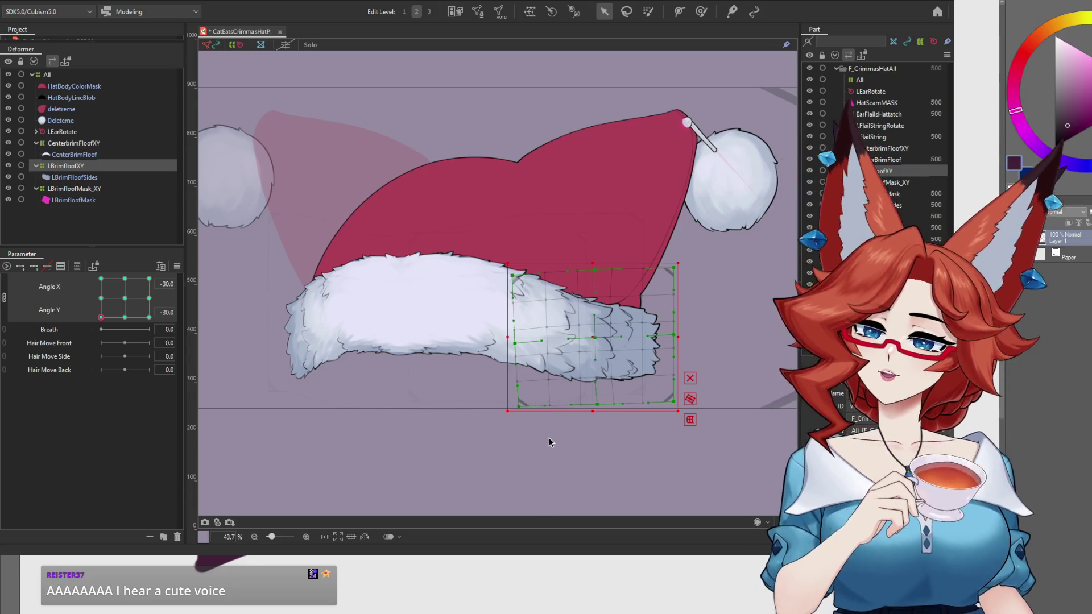
scroll(562, 457, up, 3)
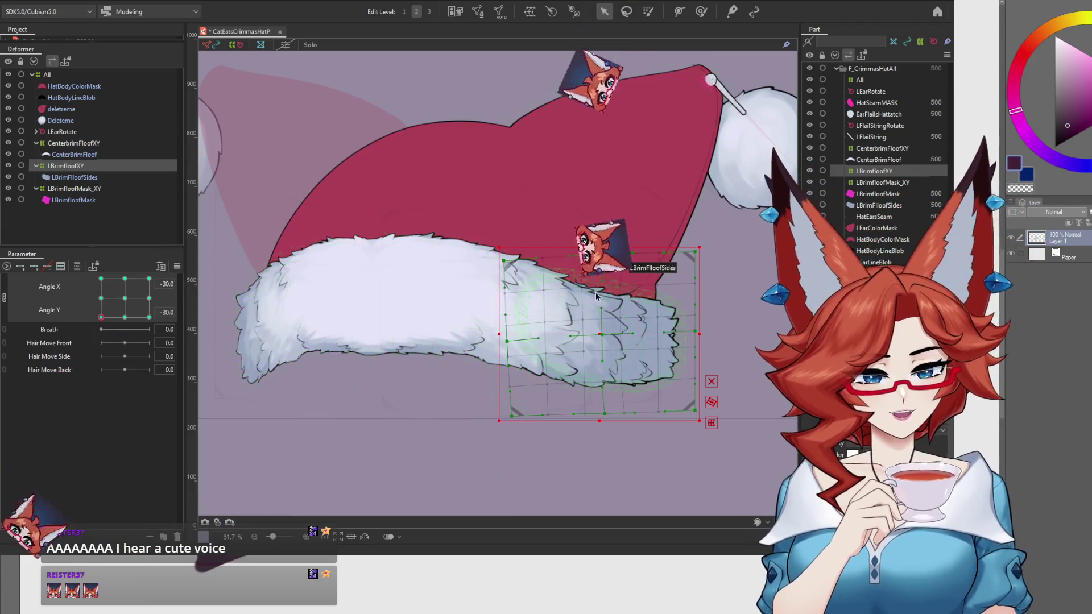
scroll(644, 302, up, 5)
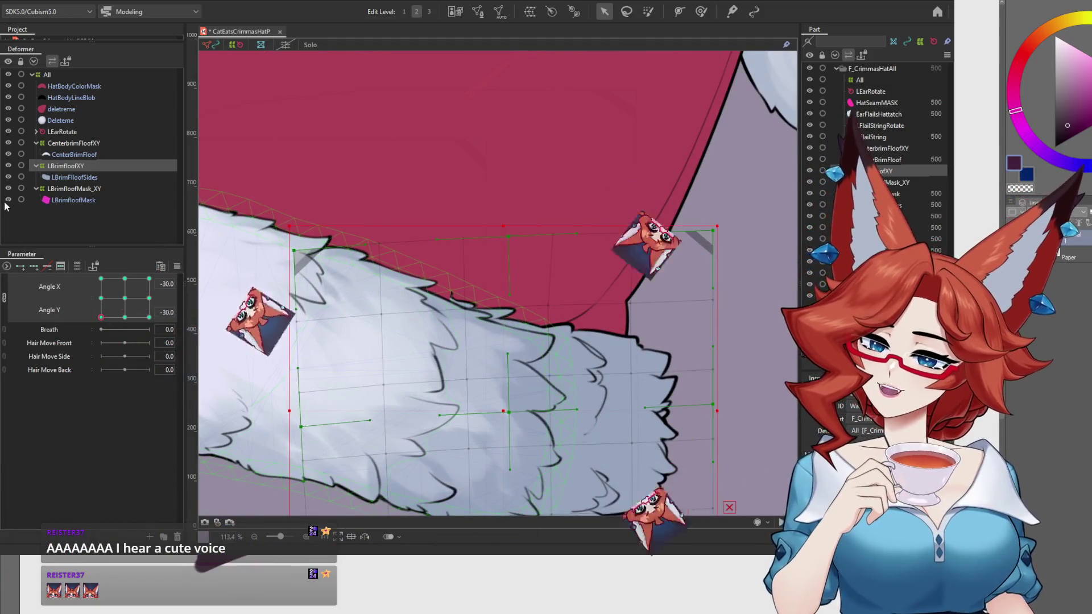
mouse_move(436, 461)
mouse_down()
mouse_move(521, 328)
mouse_move(500, 361)
mouse_move(512, 294)
mouse_up()
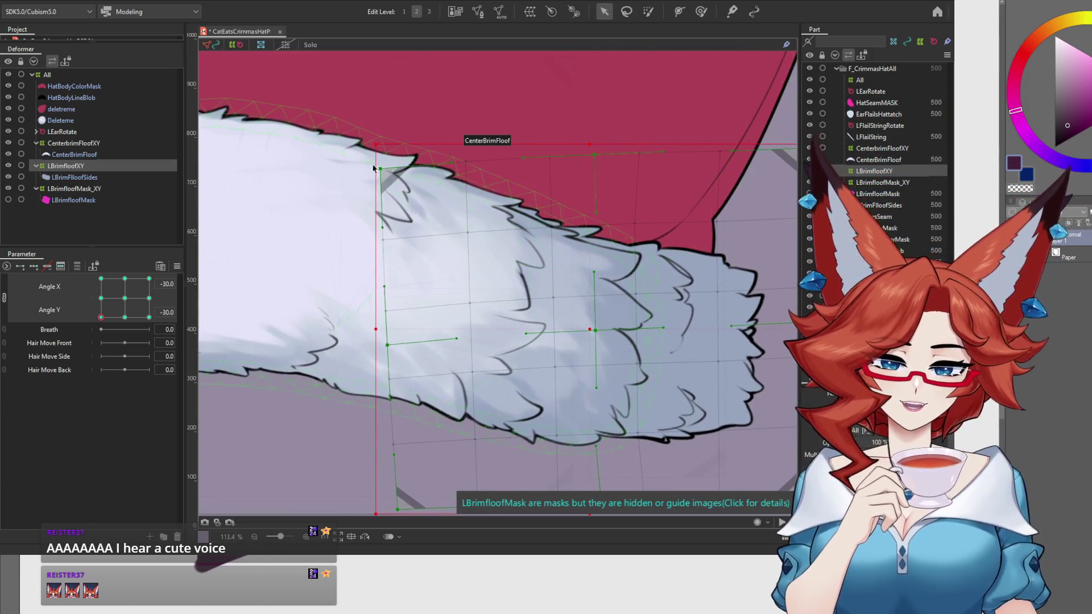
click(124, 318)
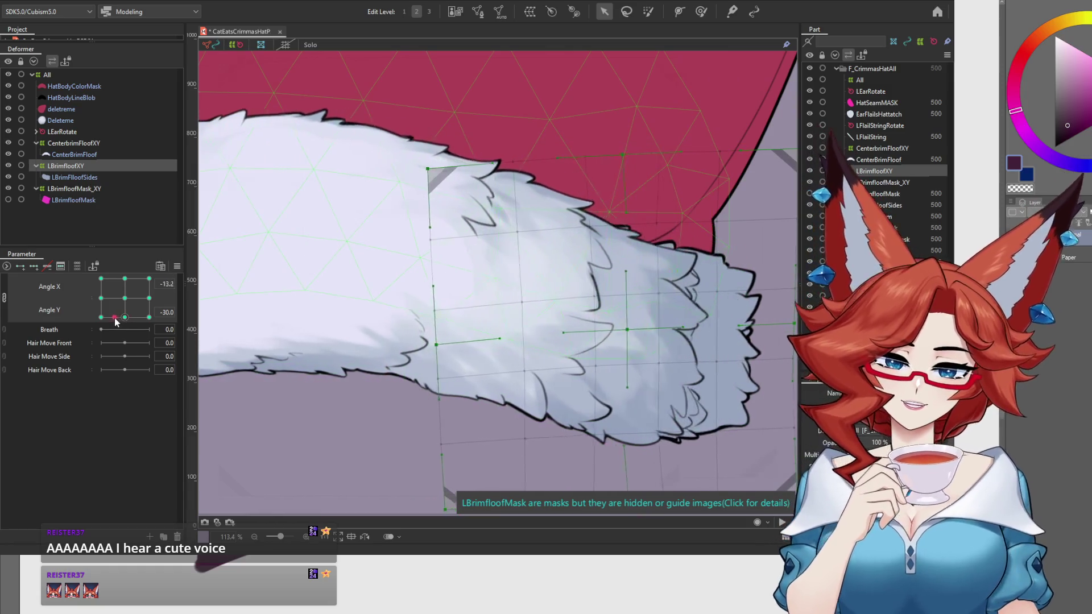
click(100, 319)
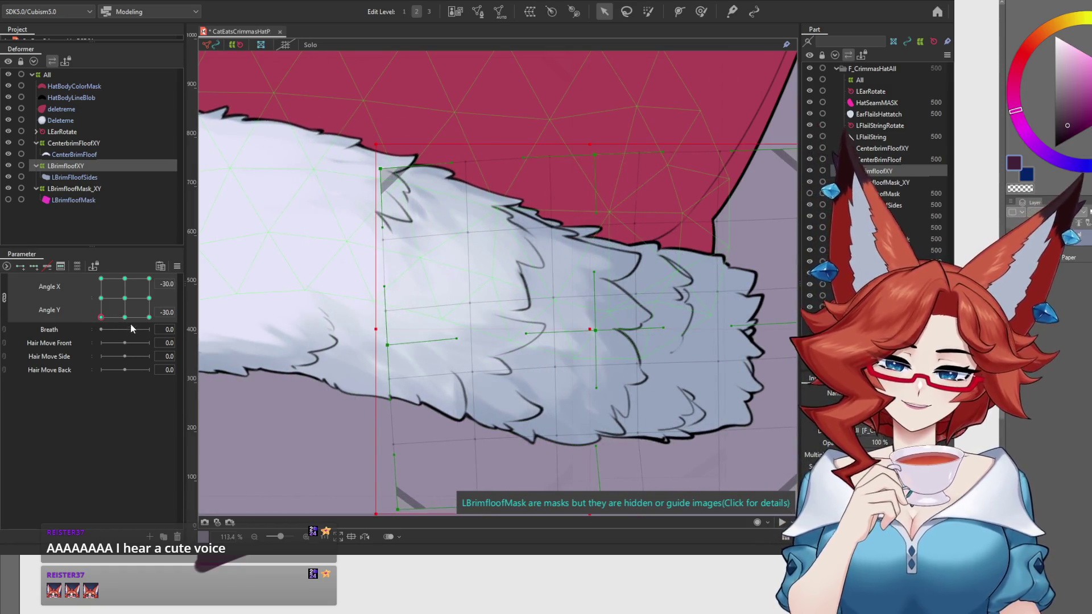
click(124, 317)
click(100, 317)
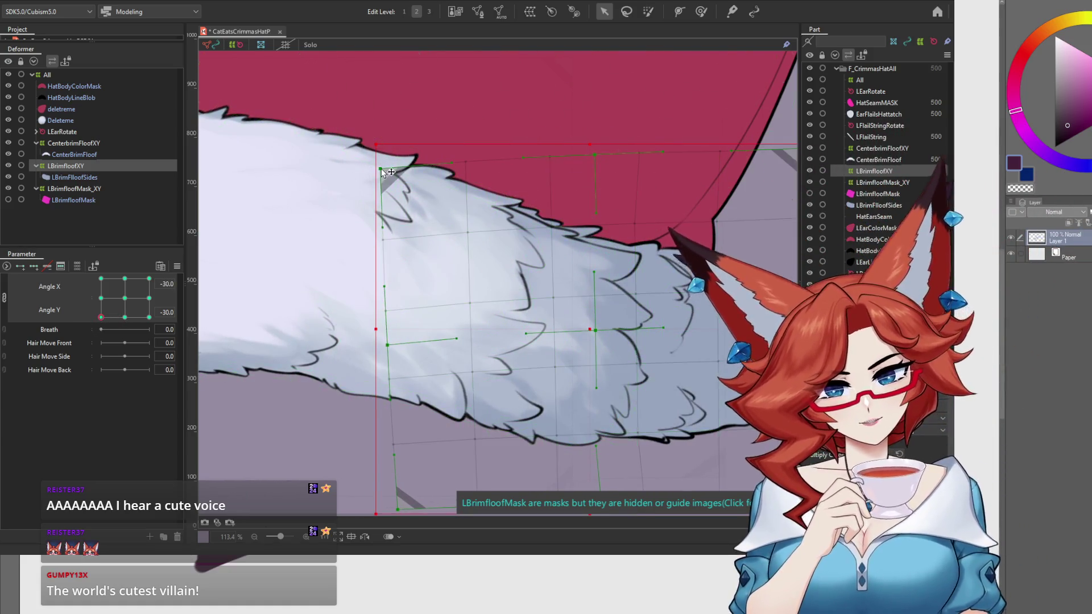
Pull the warp's top-left corner and left-edge points down and left at Angle X -30, Y -30.
drag(370, 183, 359, 219)
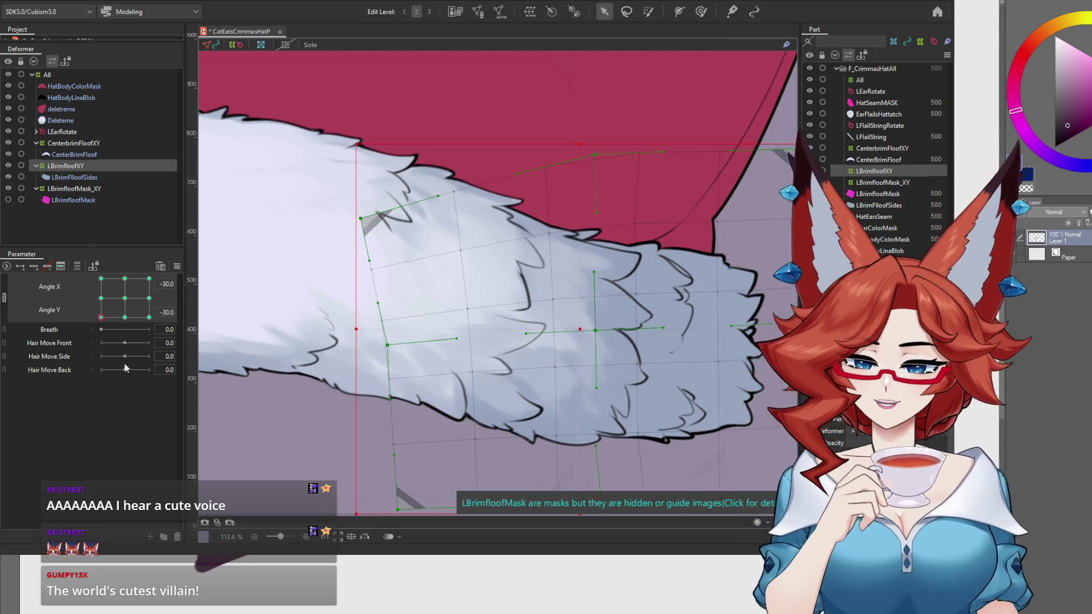
click(123, 317)
mouse_move(124, 317)
mouse_down()
mouse_move(92, 333)
mouse_move(117, 332)
mouse_move(81, 335)
mouse_move(128, 337)
mouse_move(88, 344)
mouse_up()
drag(509, 398, 507, 291)
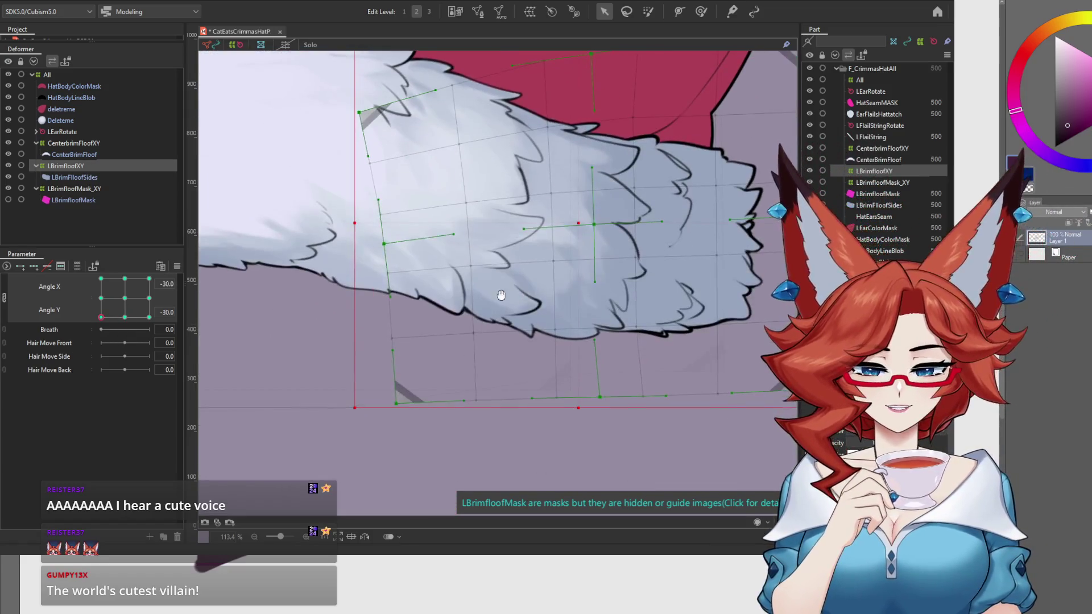
drag(384, 248, 375, 258)
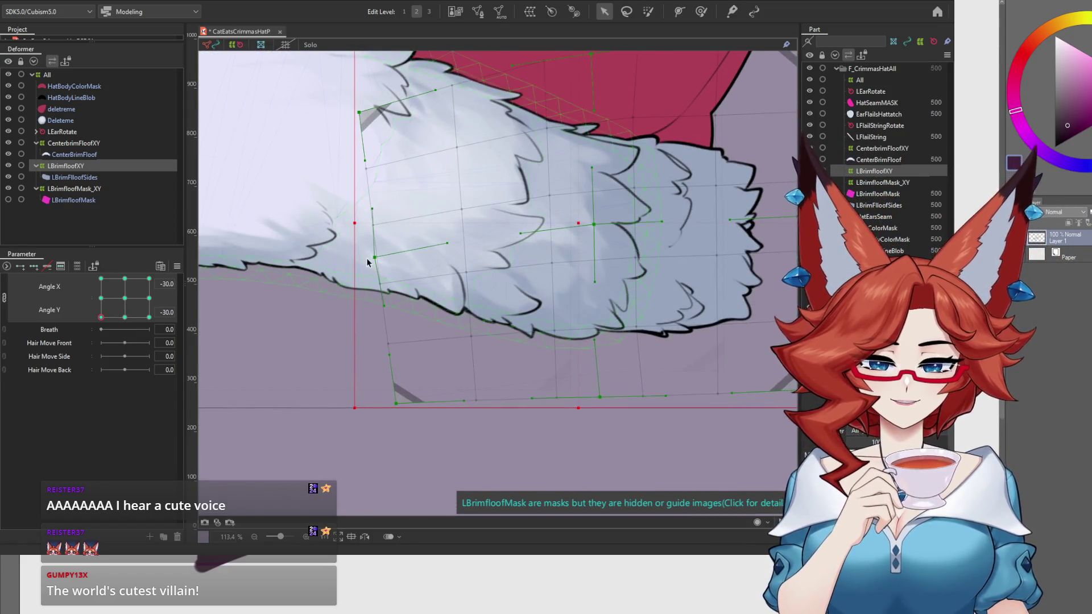
drag(395, 208, 409, 267)
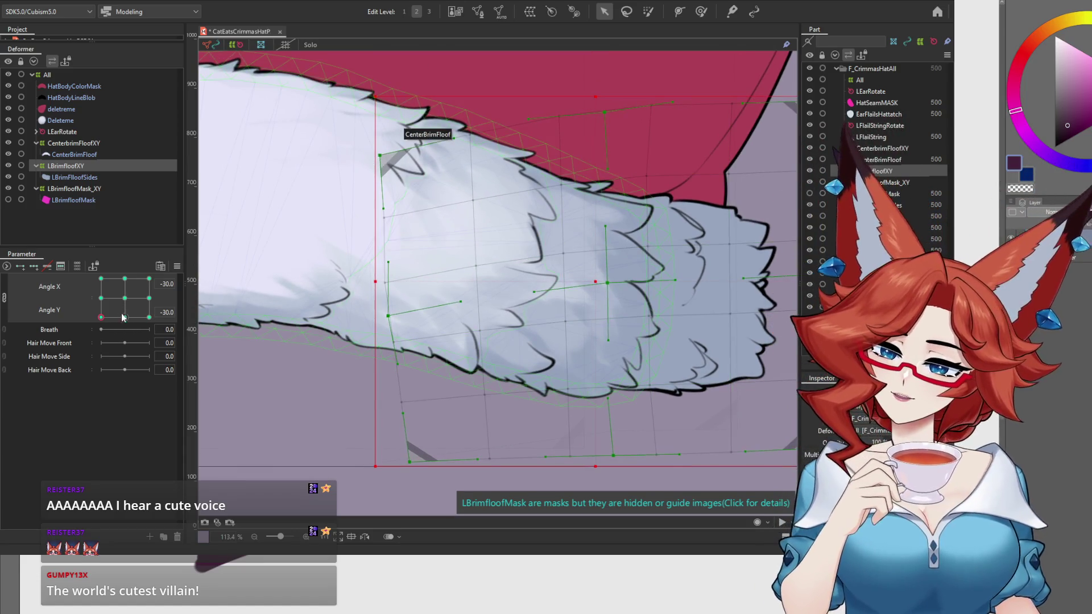
click(100, 317)
mouse_move(97, 323)
mouse_down()
mouse_move(158, 327)
mouse_move(126, 269)
mouse_move(77, 271)
mouse_up()
Zoom out, pose Angle X -30, Angle Y 30, and select the CenterbrimFloofXY deformer.
drag(611, 298, 503, 335)
scroll(519, 317, down, 3)
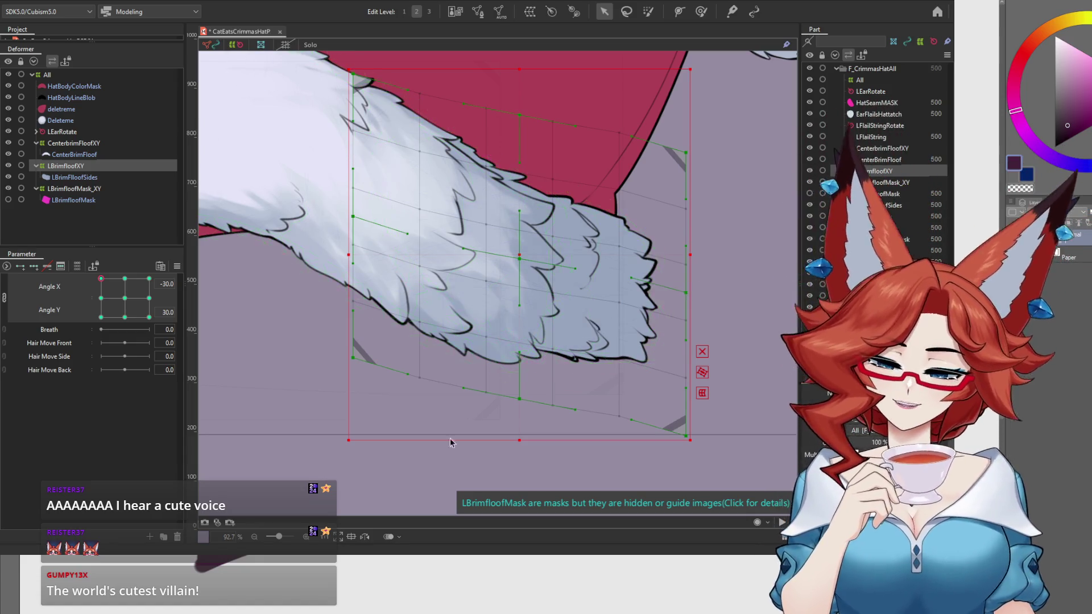
scroll(454, 433, down, 5)
mouse_move(100, 278)
mouse_down()
mouse_move(125, 278)
mouse_move(94, 276)
mouse_up()
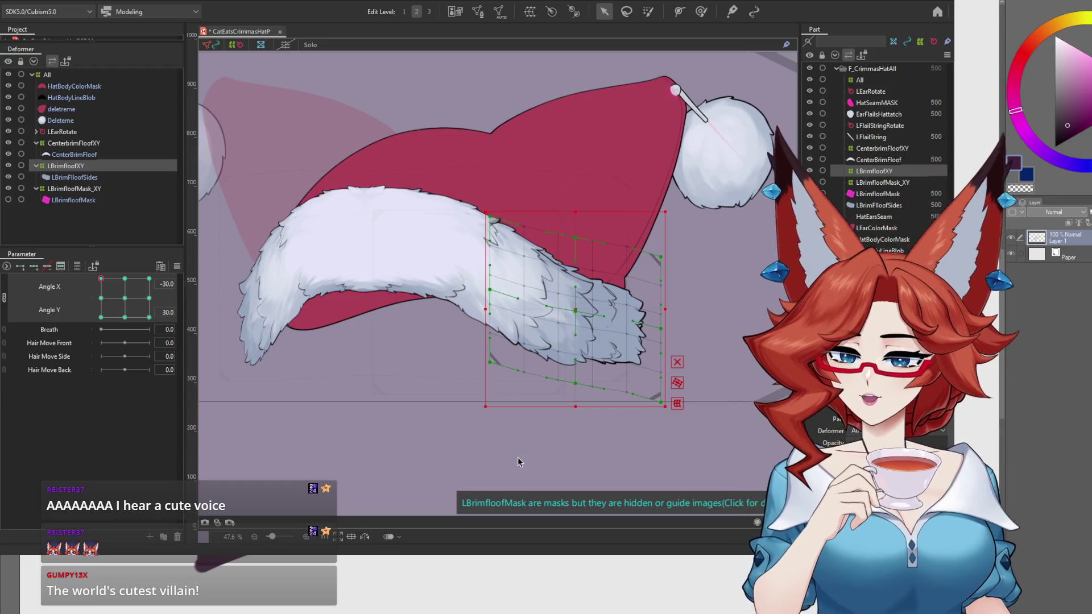
click(80, 147)
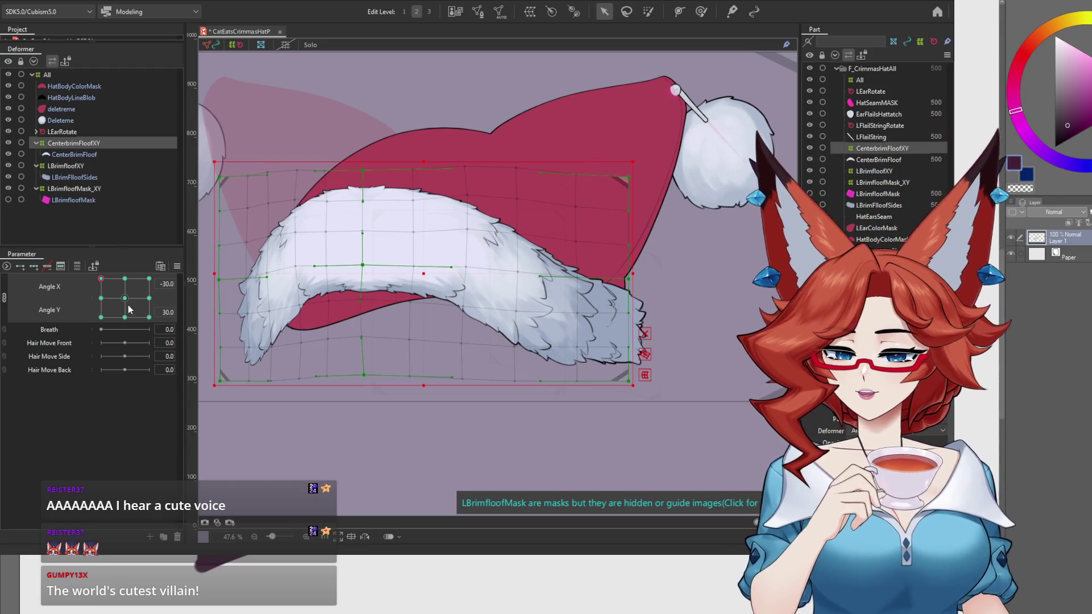
Rotate the CenterbrimFloofXY box counter-clockwise at Angle X -30, Y 30 and clockwise at Angle X 30, Y 30.
click(124, 298)
mouse_move(125, 299)
mouse_down()
mouse_move(123, 276)
mouse_move(72, 271)
mouse_up()
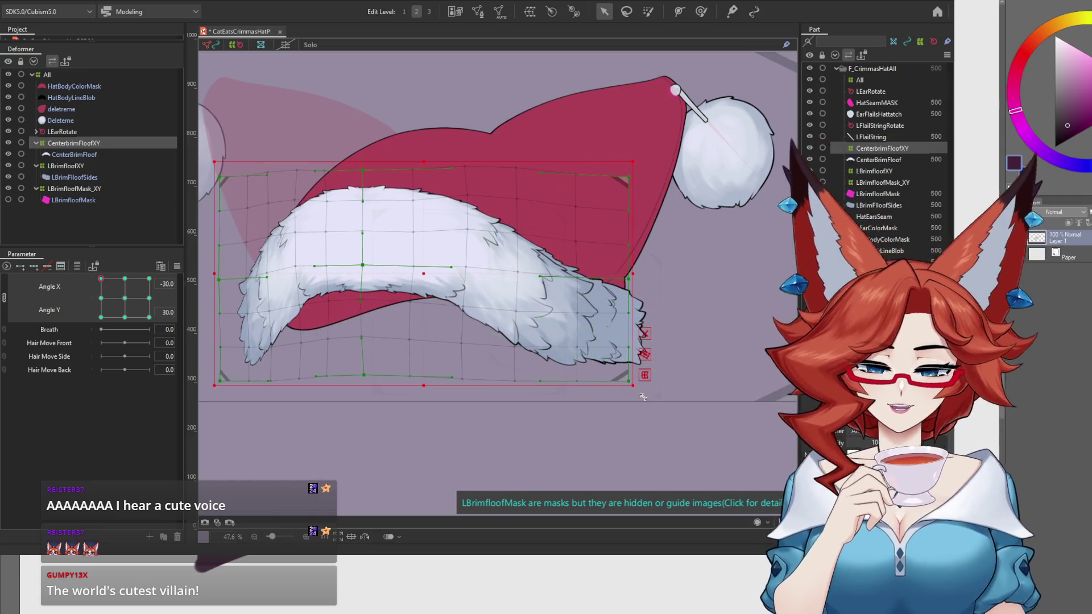
drag(637, 391, 644, 388)
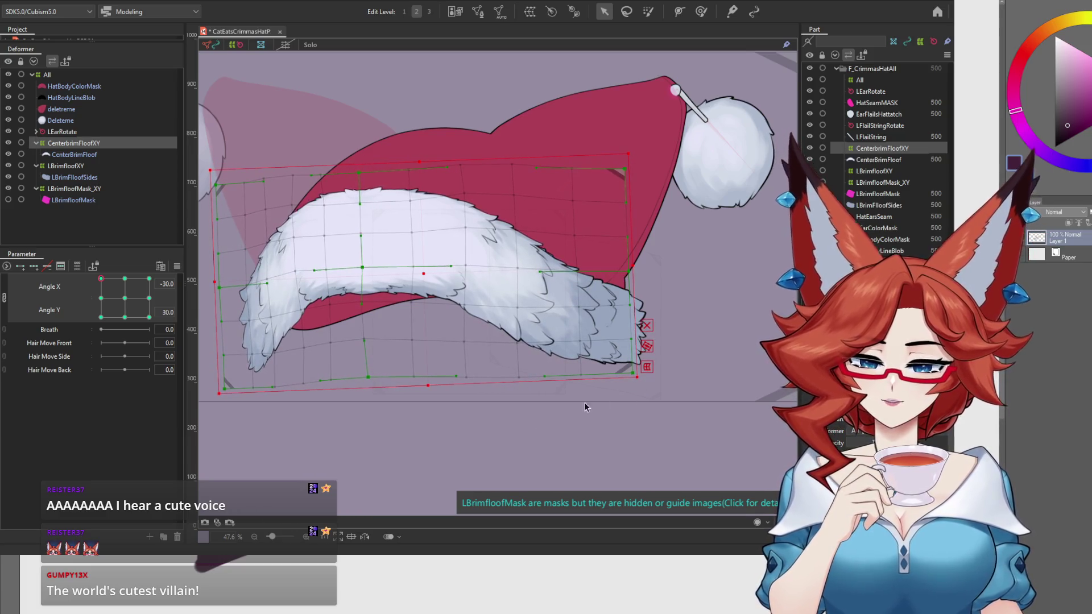
click(149, 278)
drag(249, 390, 244, 378)
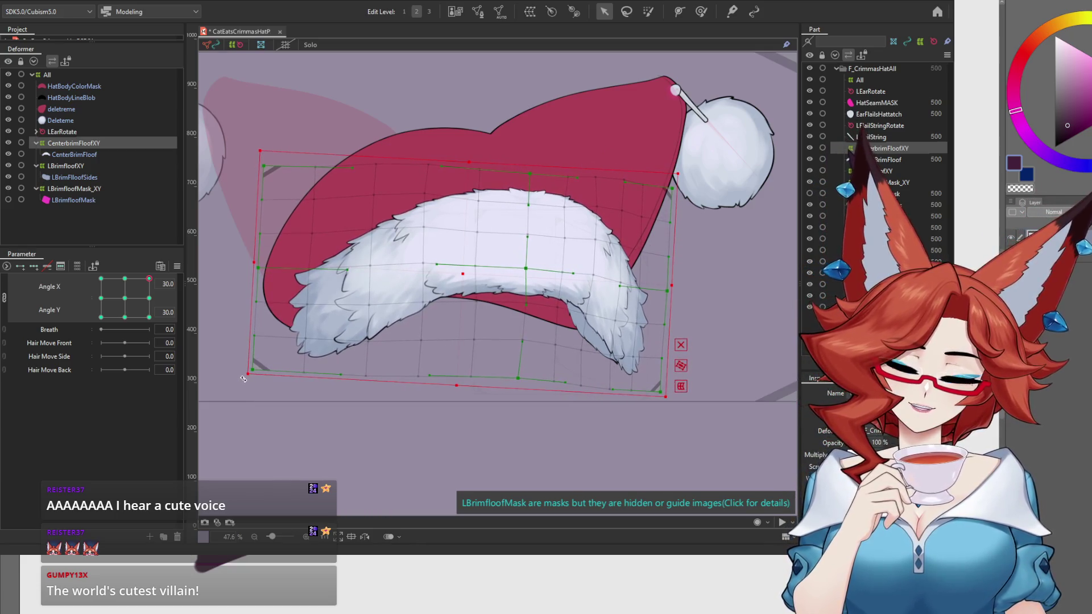
Rotate the CenterbrimFloofXY box slightly at the Angle Y -30 corners.
mouse_move(125, 286)
mouse_down()
mouse_move(87, 284)
mouse_move(87, 306)
mouse_move(90, 275)
mouse_move(125, 295)
mouse_move(181, 302)
mouse_move(180, 280)
mouse_move(131, 292)
mouse_move(100, 310)
mouse_move(95, 327)
mouse_up()
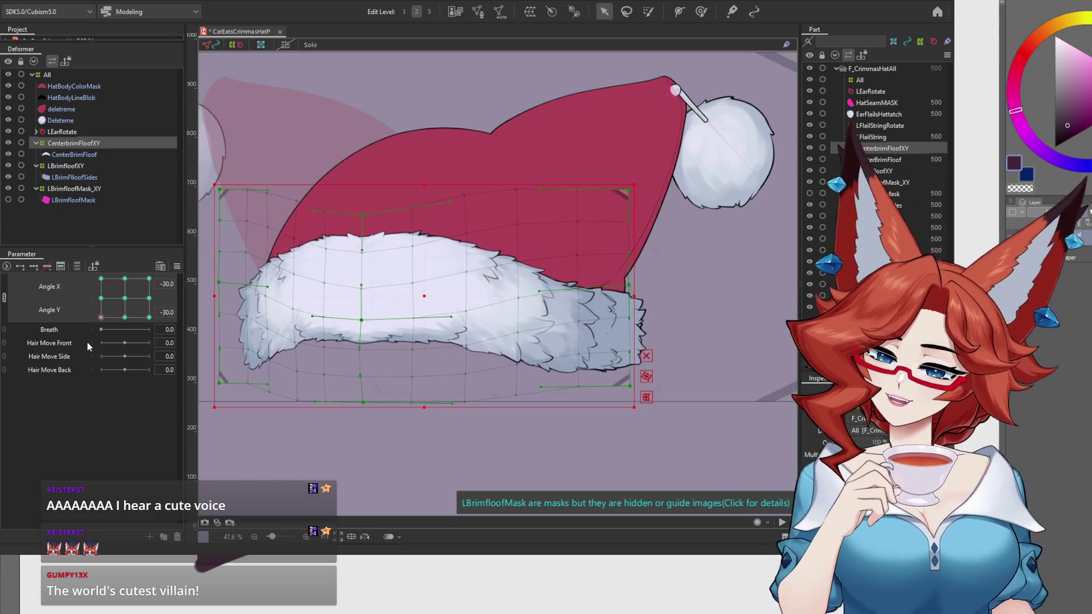
drag(639, 415, 639, 419)
mouse_move(100, 317)
mouse_down()
mouse_move(101, 302)
mouse_move(99, 319)
mouse_move(149, 317)
mouse_up()
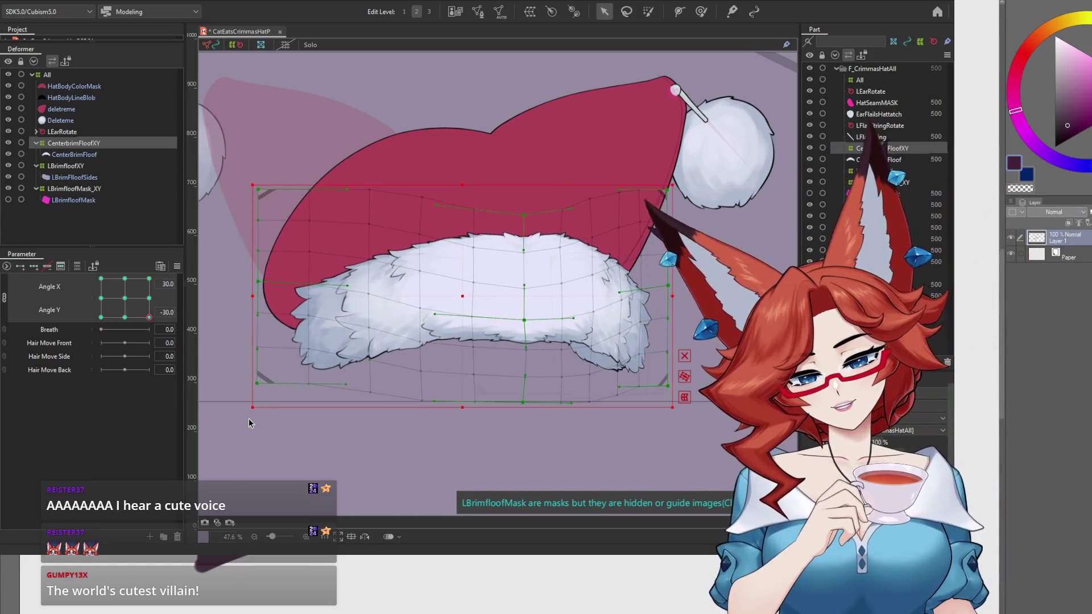
click(249, 417)
click(79, 142)
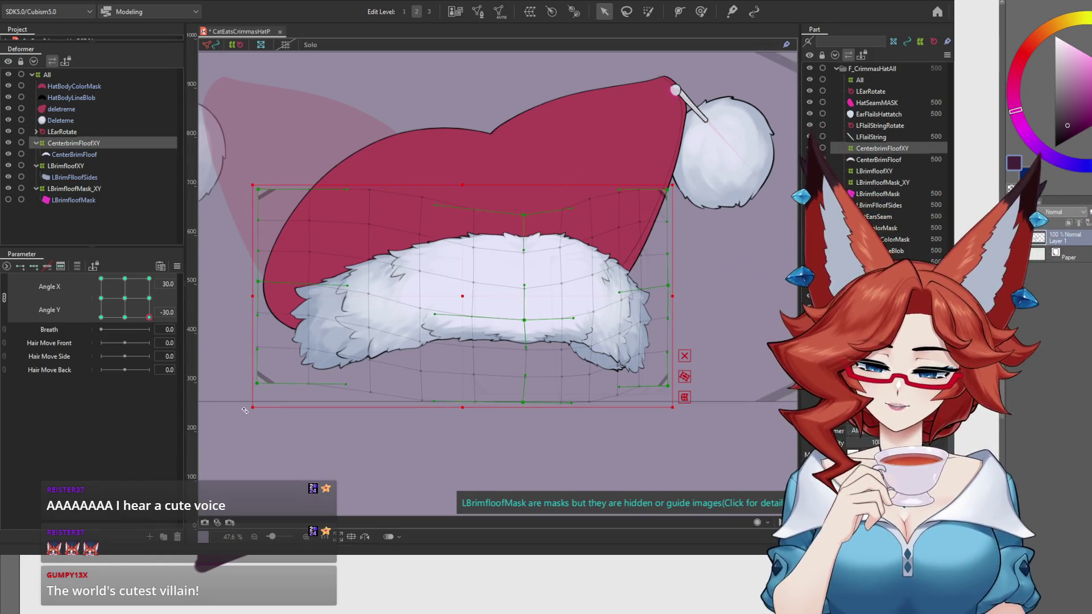
drag(247, 414, 249, 417)
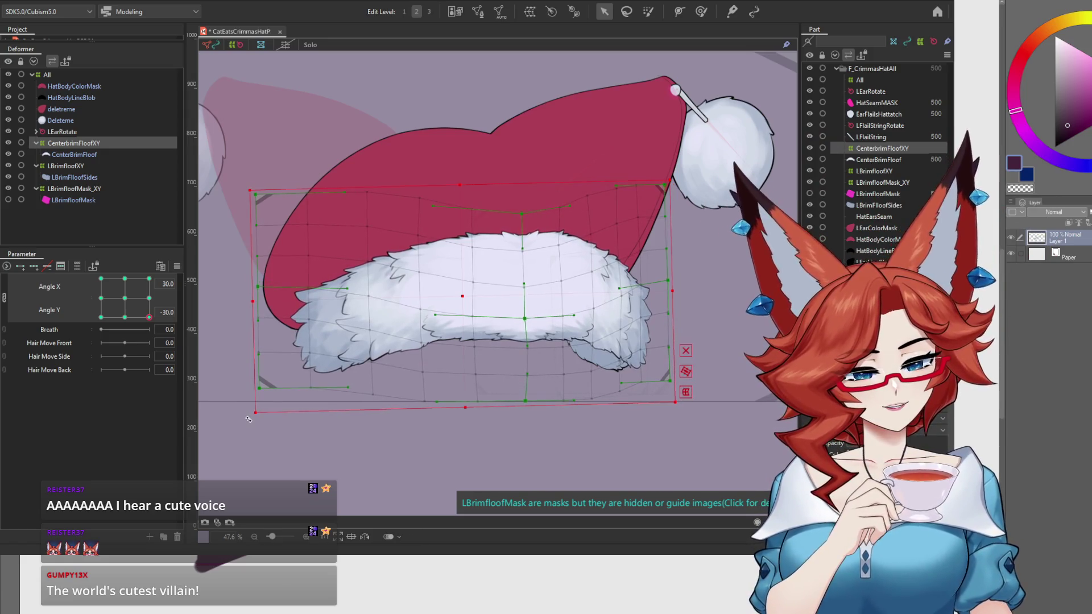
mouse_move(149, 317)
mouse_down()
mouse_move(149, 278)
mouse_move(151, 340)
mouse_move(176, 295)
mouse_move(81, 308)
mouse_move(134, 340)
mouse_move(186, 312)
mouse_move(93, 330)
mouse_move(125, 306)
mouse_up()
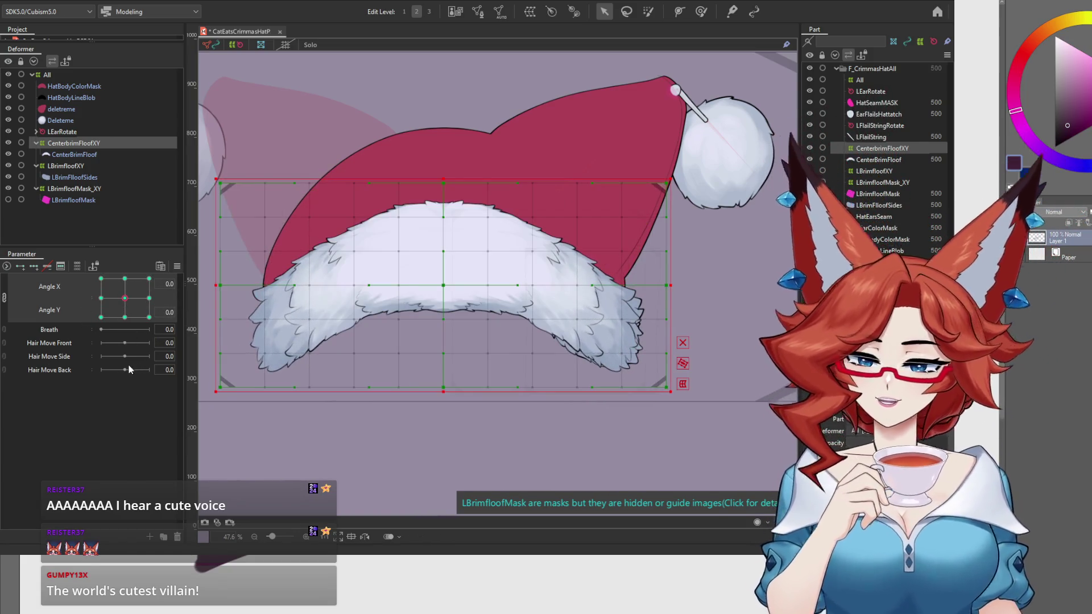
Select LBrimfloofXY and sweep the head through the Angle X -30 poses to check brim motion.
click(75, 168)
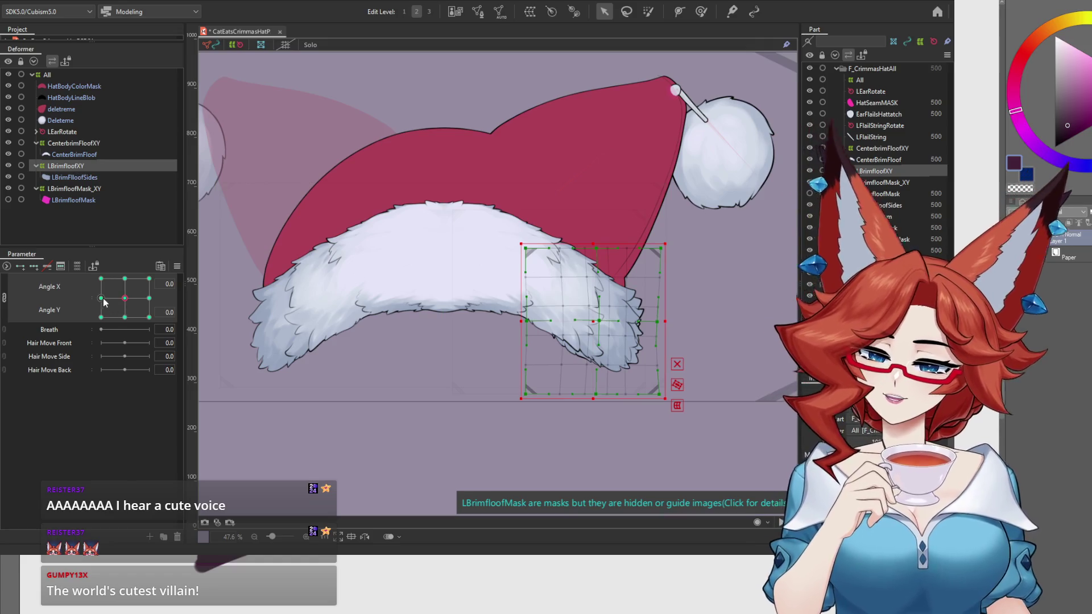
click(102, 299)
drag(100, 299, 100, 302)
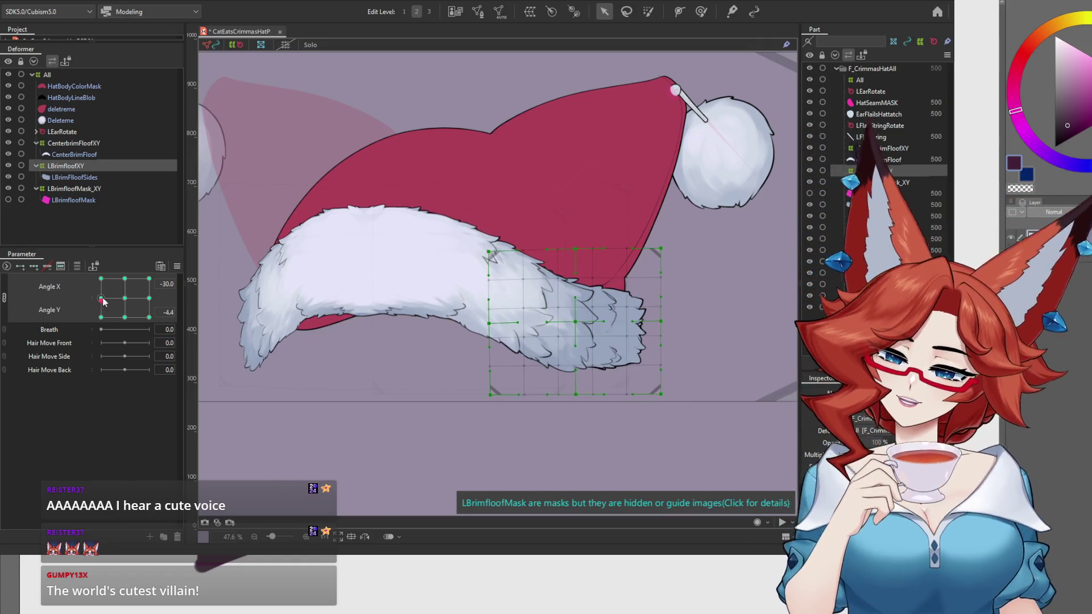
click(102, 300)
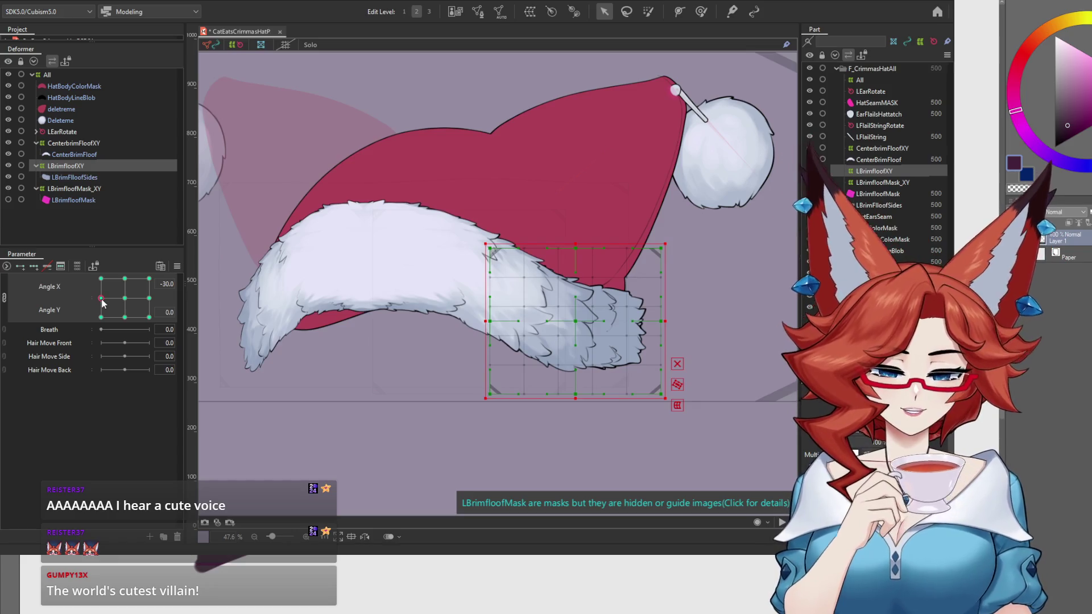
click(101, 317)
mouse_move(96, 328)
mouse_down()
mouse_move(145, 343)
mouse_move(179, 319)
mouse_move(177, 277)
mouse_move(148, 260)
mouse_move(82, 261)
mouse_move(99, 278)
mouse_up()
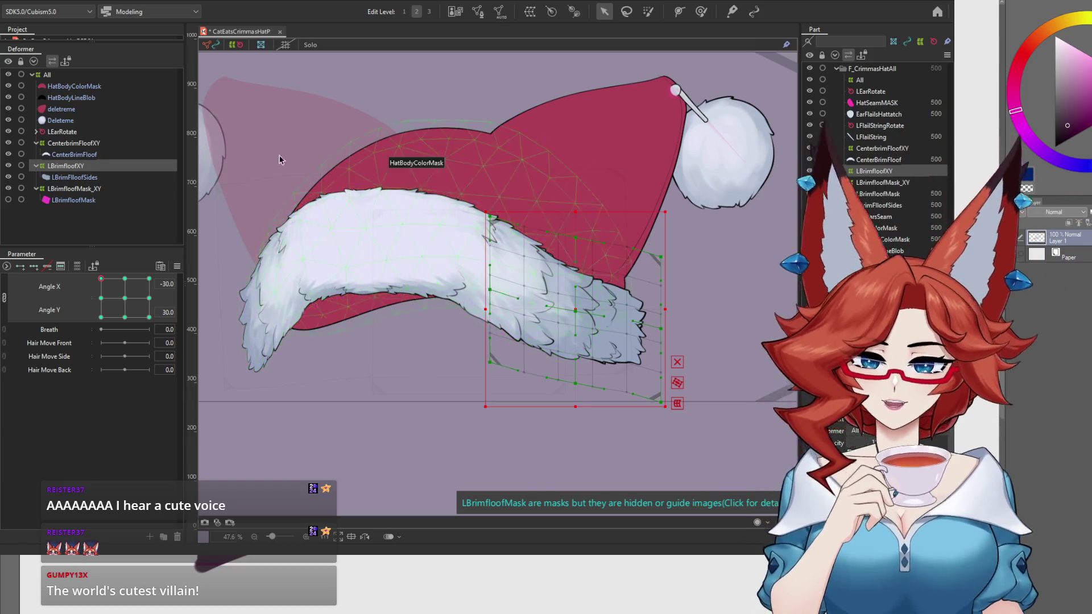
Skew LBrimfloofXY's left side downward with Temporary deform at Angle X -30, Y 30, then pose Angle Y -30.
click(89, 11)
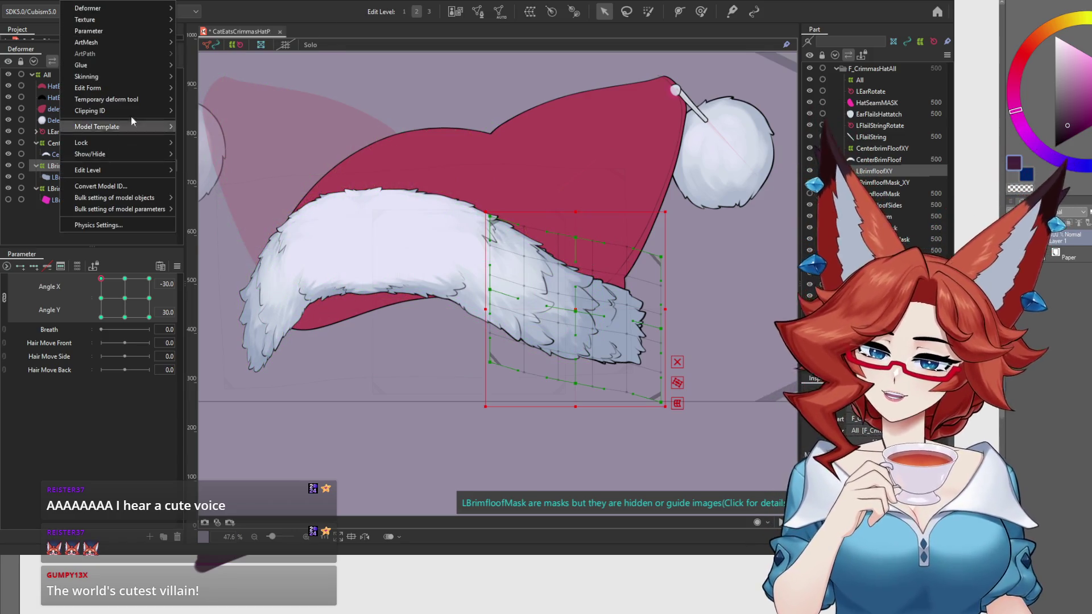
mouse_move(142, 87)
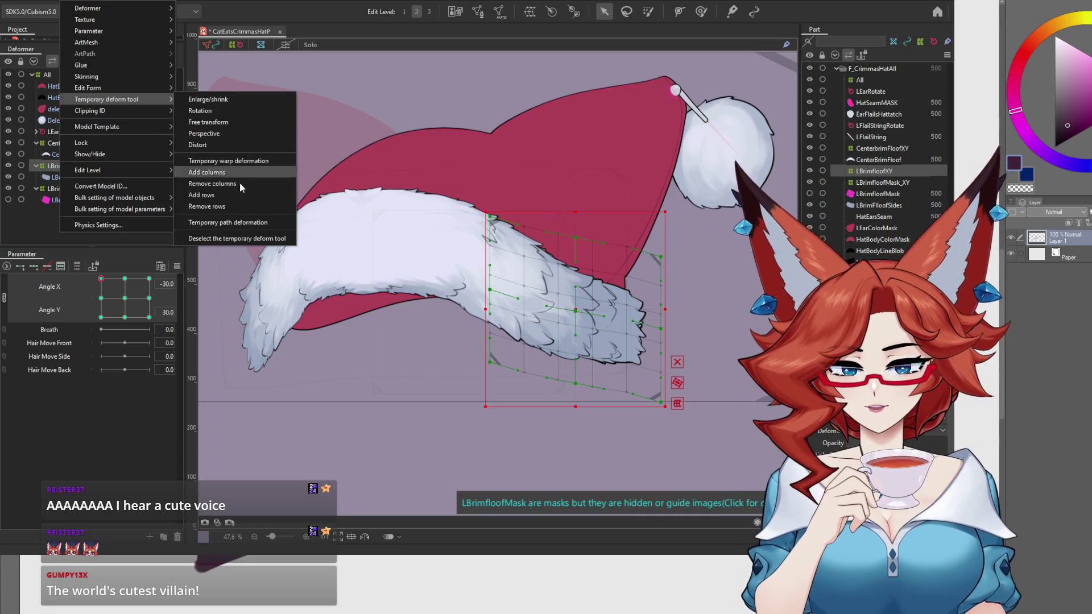
click(241, 146)
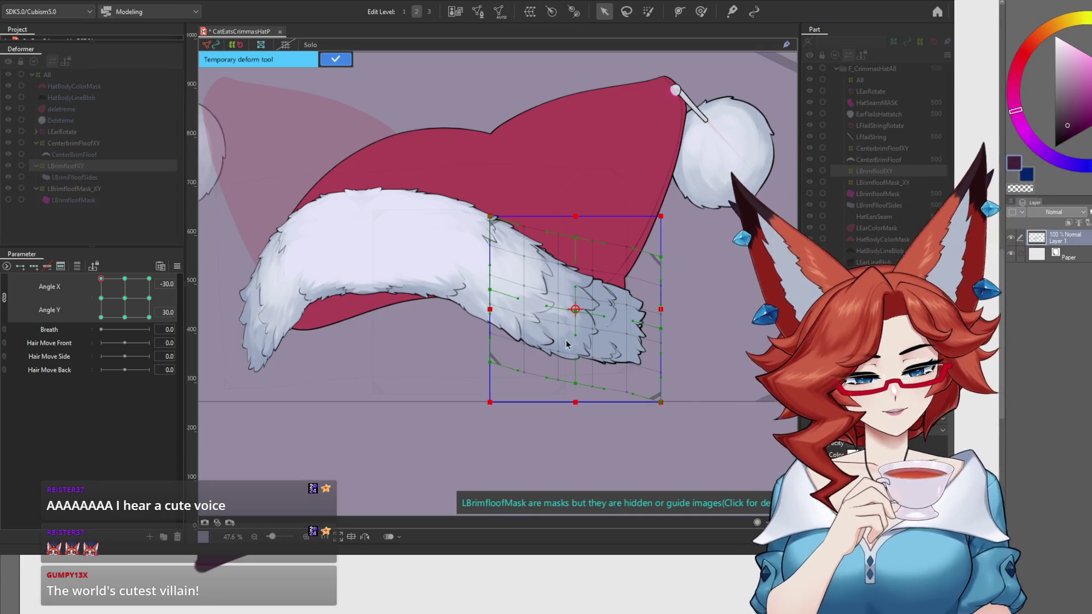
drag(490, 310, 491, 319)
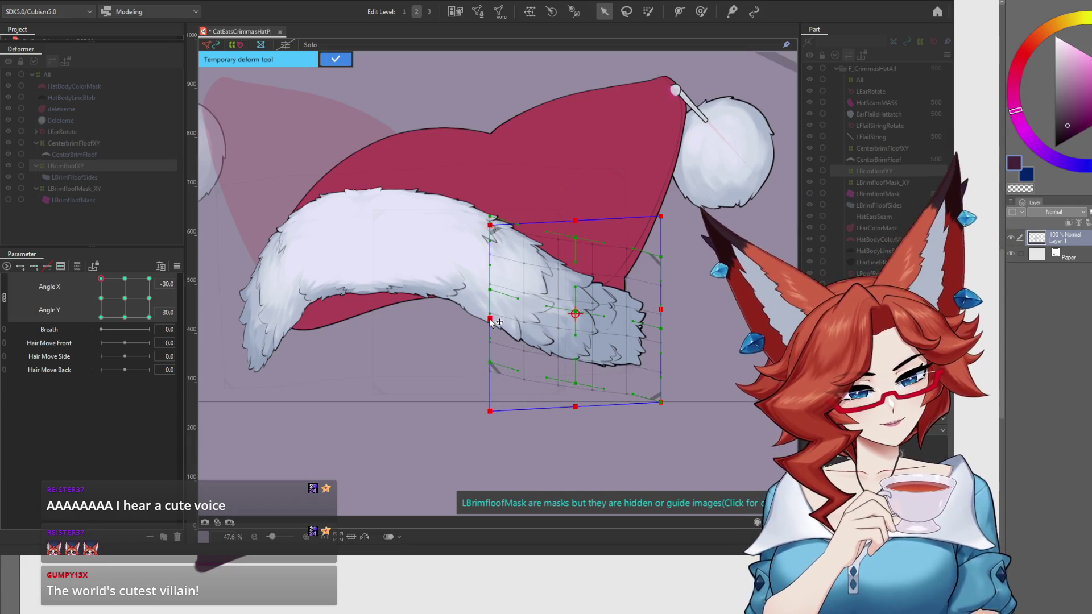
key(Return)
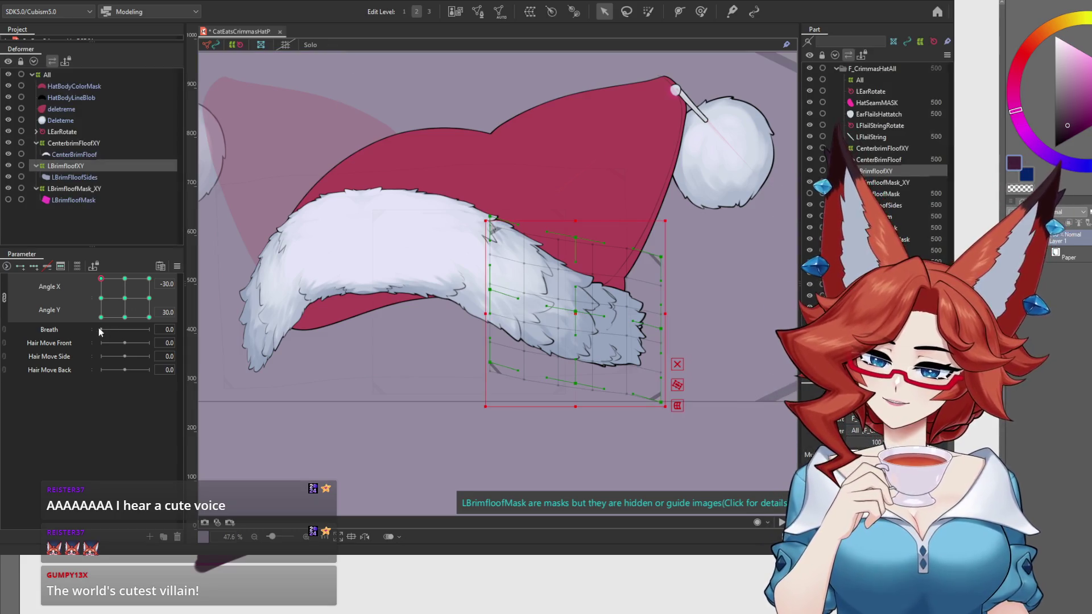
drag(101, 279, 99, 339)
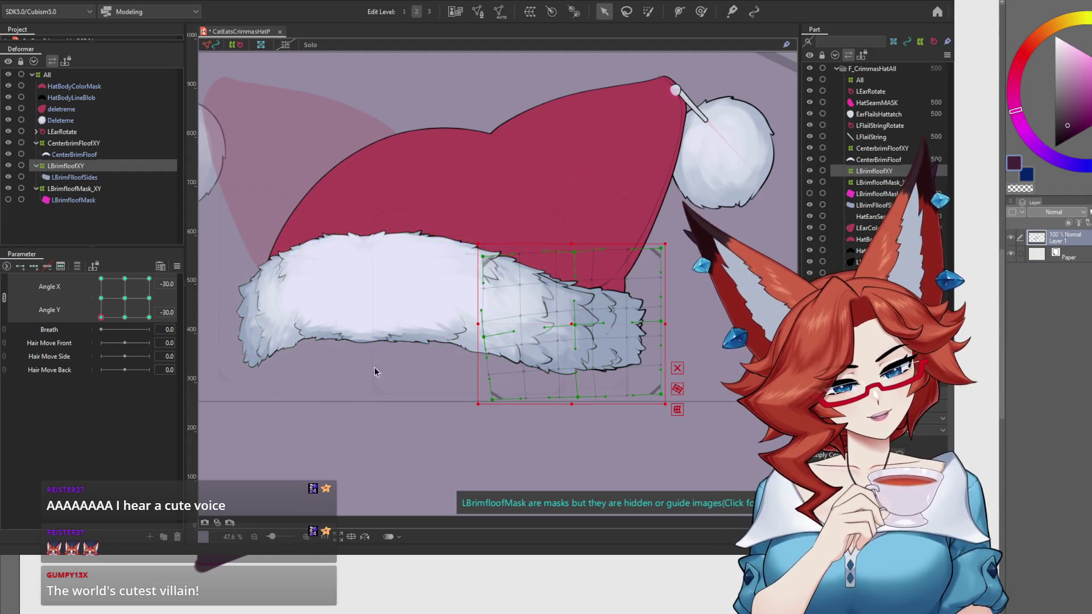
Shear the warp's left edge down with Temporary deform at Angle X -30, Y -30, then return Angle Y to 0.
click(73, 0)
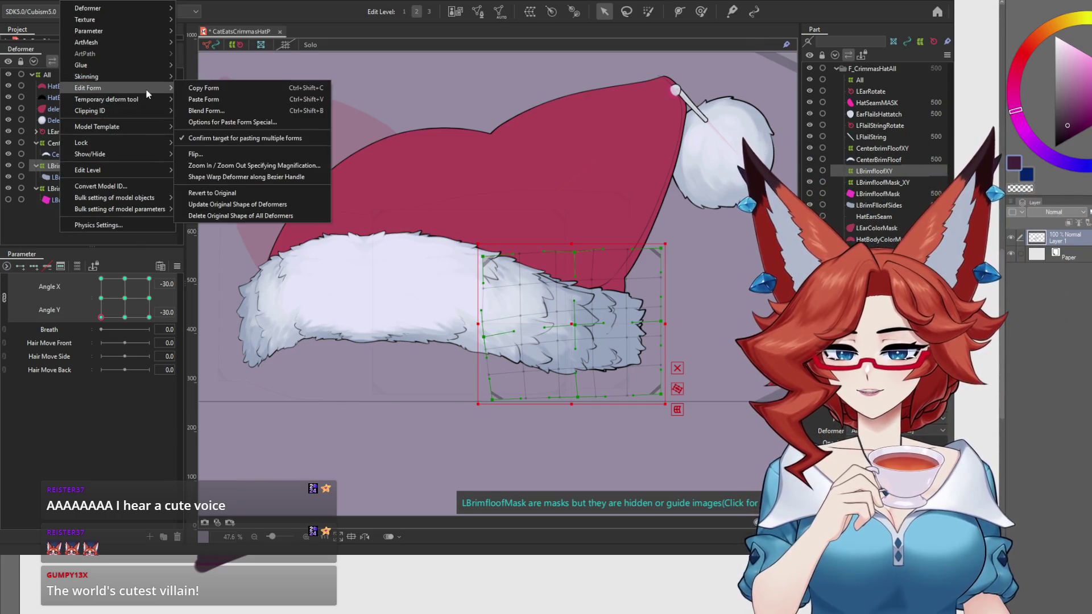
click(224, 148)
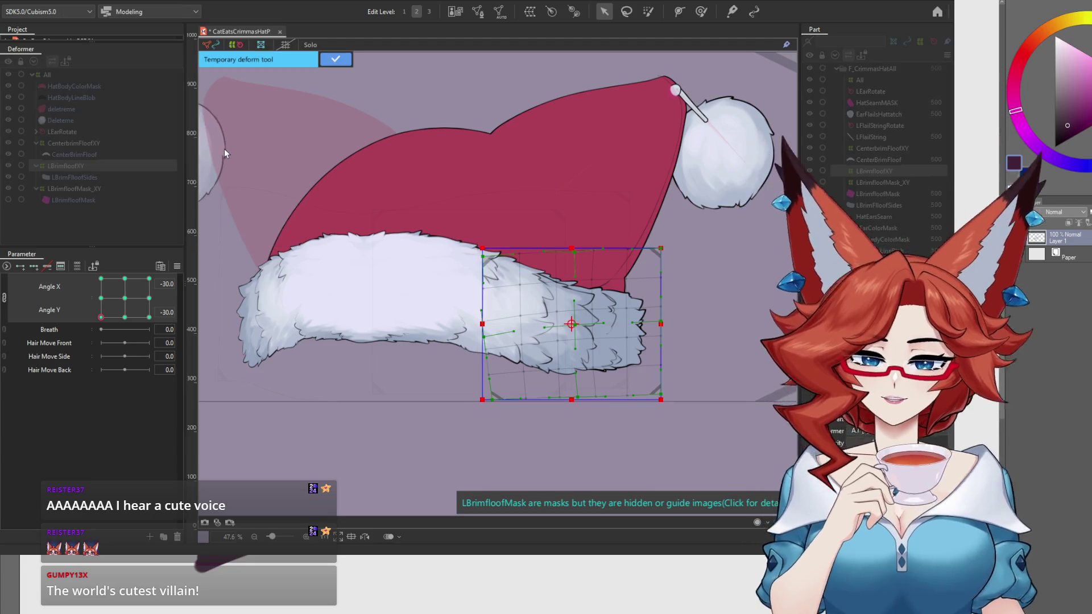
drag(482, 324, 480, 334)
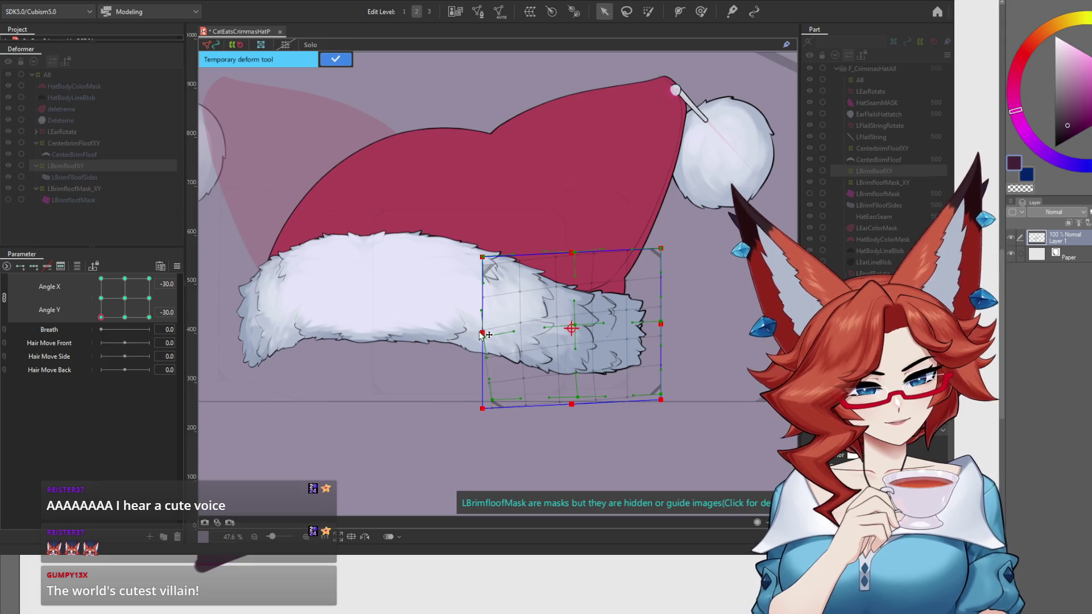
click(335, 61)
mouse_move(100, 317)
mouse_down()
mouse_move(93, 297)
mouse_move(98, 320)
mouse_up()
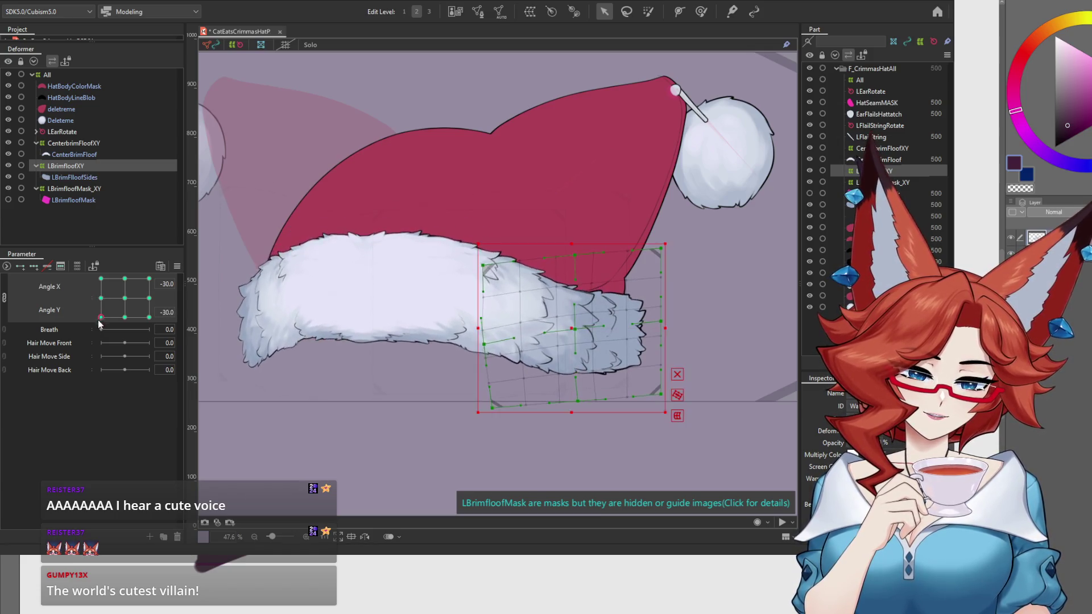
click(101, 299)
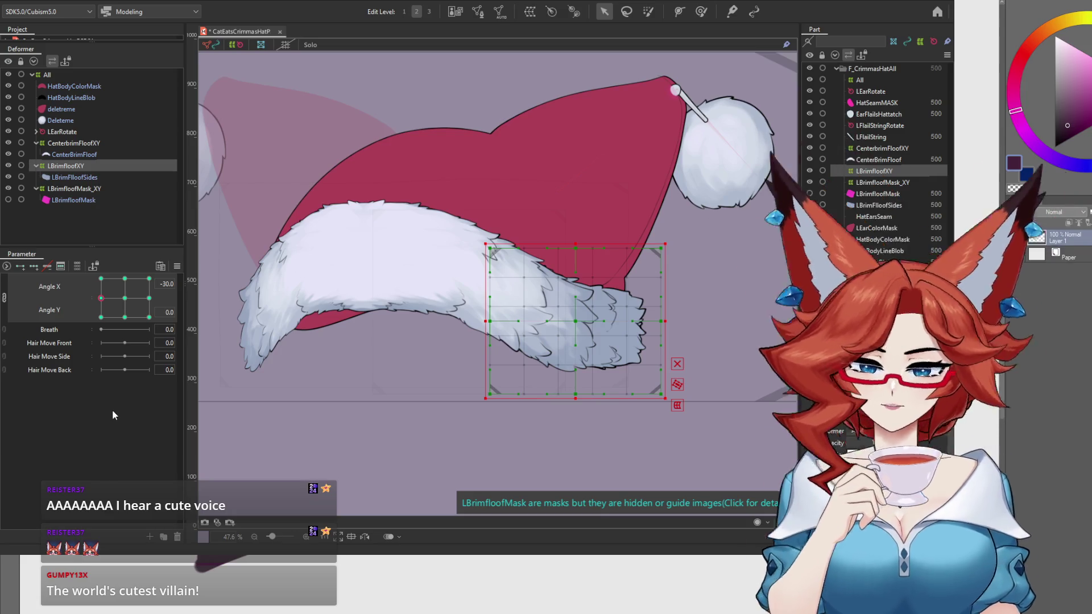
Nudge the warp's left edge outward at mid tilt, scrub Angle Y, then select CenterbrimFloofXY.
drag(488, 254, 485, 254)
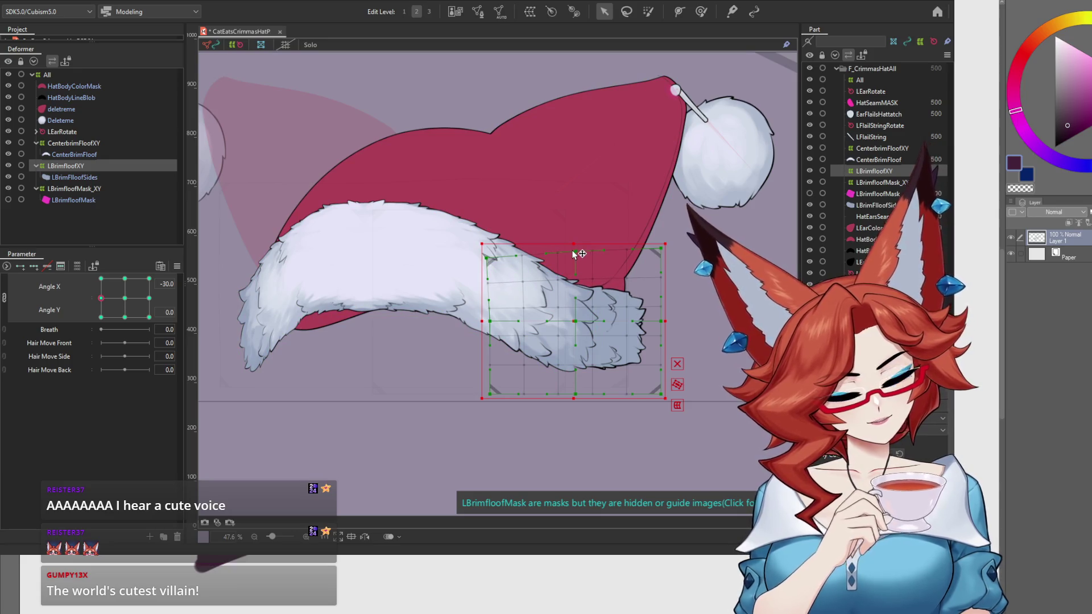
drag(101, 298, 101, 317)
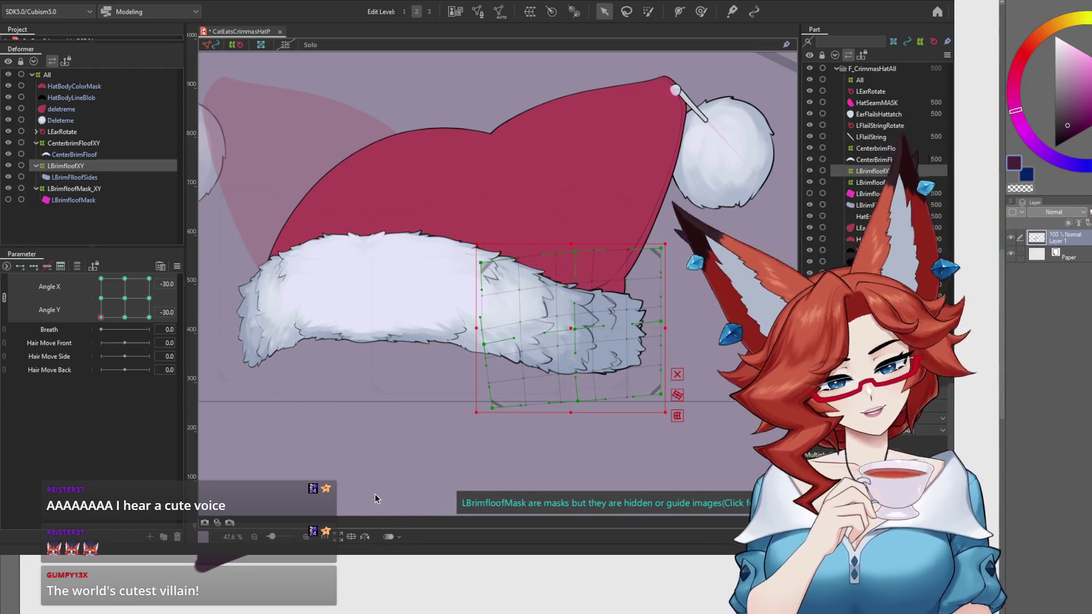
mouse_move(102, 319)
mouse_down()
mouse_move(101, 281)
mouse_move(89, 337)
mouse_move(95, 261)
mouse_up()
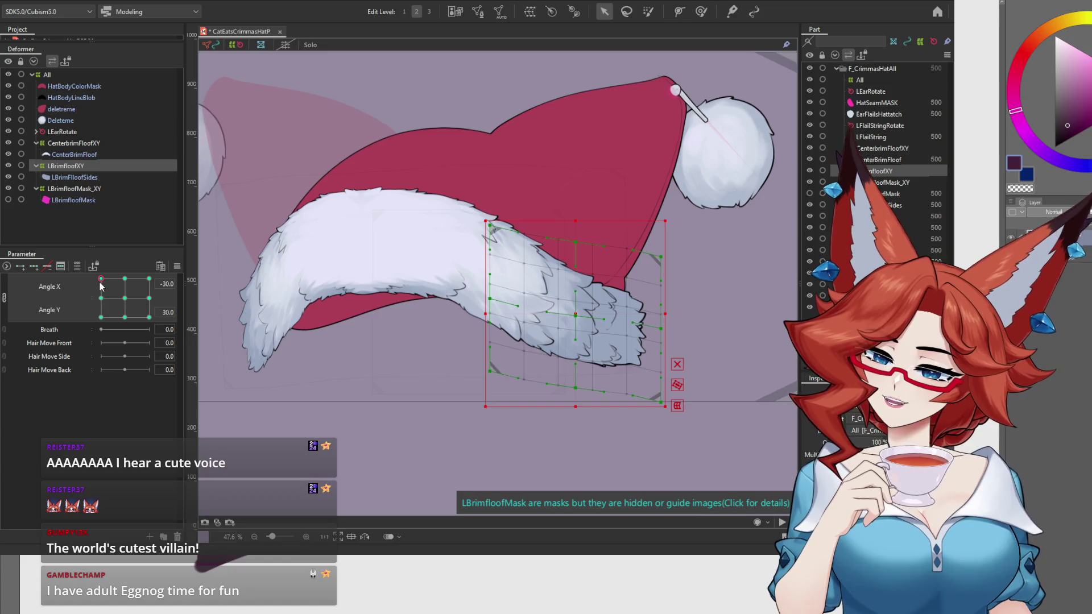
click(85, 143)
mouse_move(100, 284)
mouse_down()
mouse_move(99, 332)
mouse_move(101, 258)
mouse_move(84, 331)
mouse_move(142, 321)
mouse_move(90, 334)
mouse_move(82, 295)
mouse_up()
scroll(478, 431, down, 3)
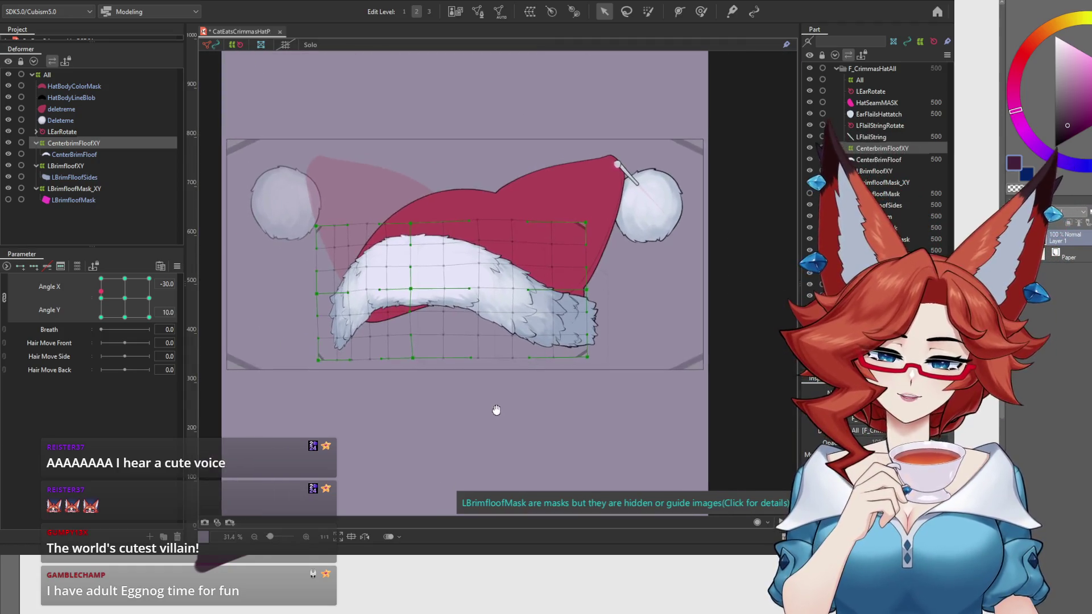
click(297, 393)
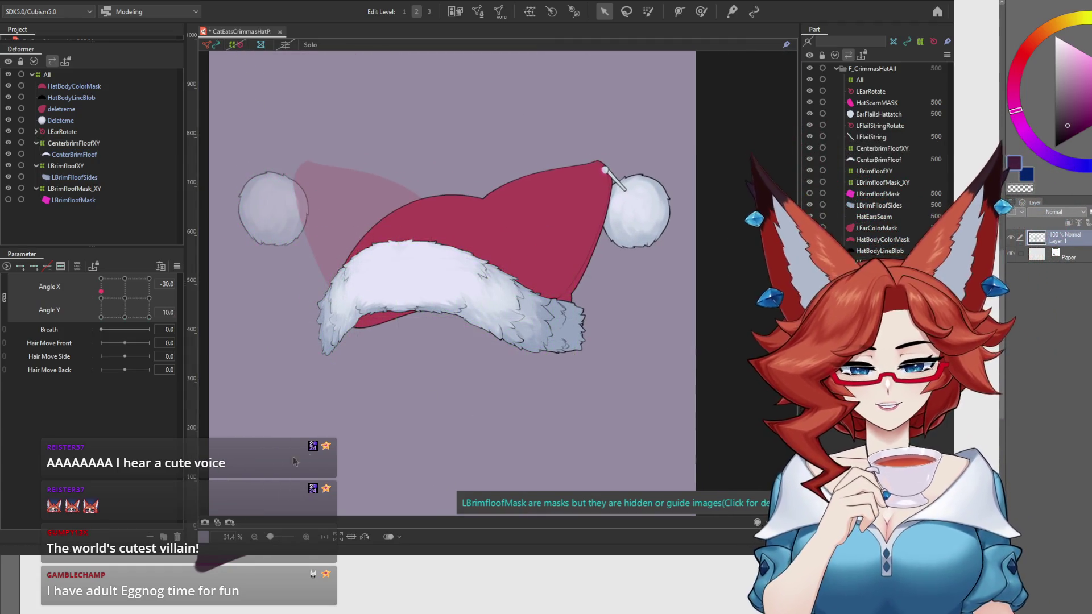
mouse_move(101, 292)
mouse_down()
mouse_move(100, 326)
mouse_move(73, 294)
mouse_move(76, 271)
mouse_move(69, 318)
mouse_move(128, 340)
mouse_move(67, 322)
mouse_move(63, 266)
mouse_move(60, 306)
mouse_move(63, 278)
mouse_up()
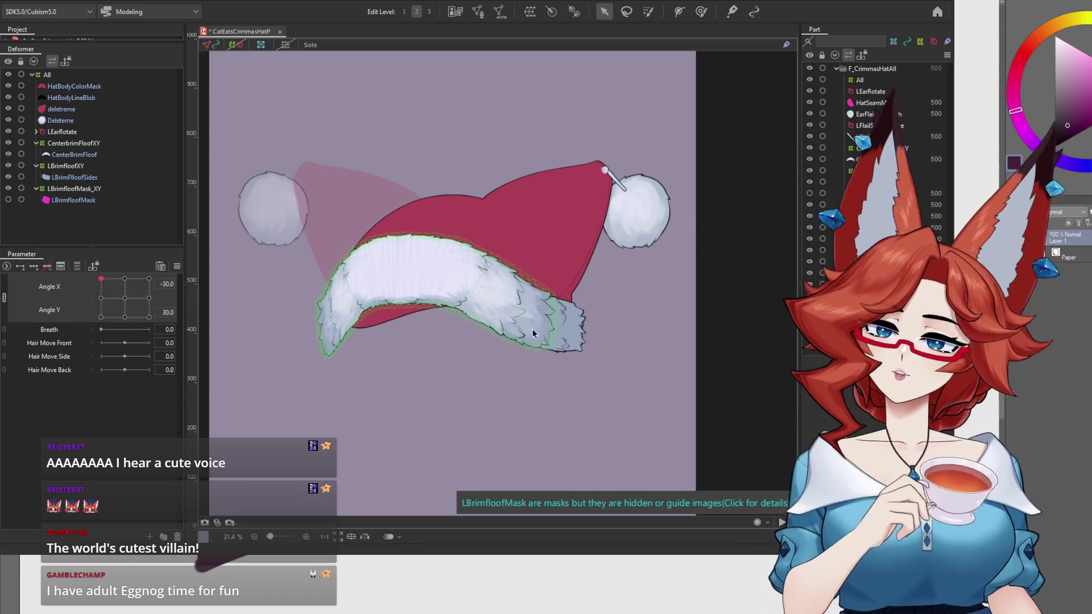
Show the CenterbrimFloofXY warp grid on the hat and preview it toward Angle Y -30.
click(367, 343)
click(366, 413)
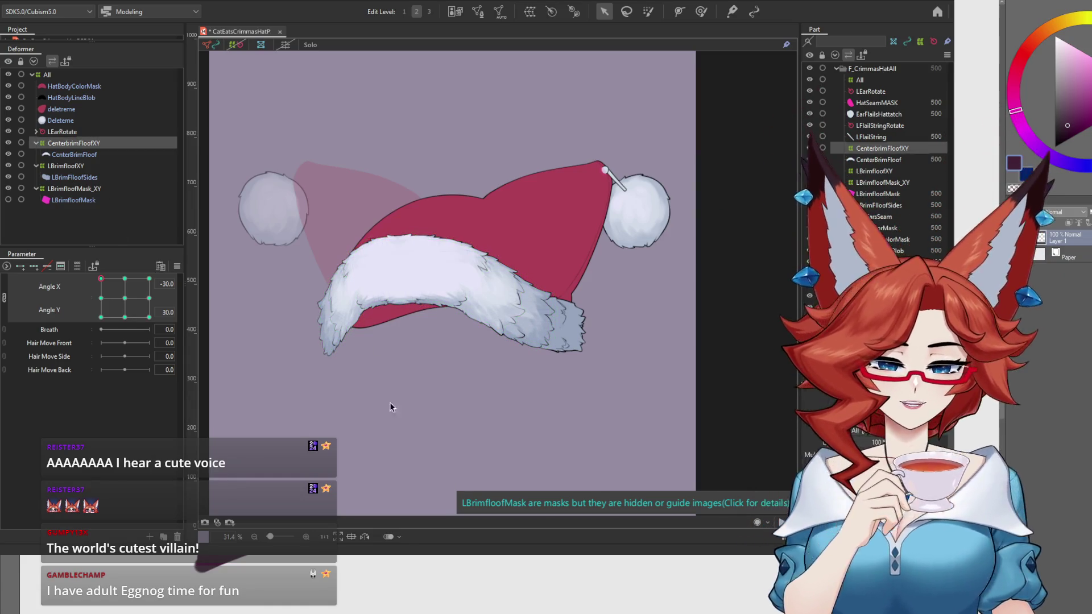
click(236, 46)
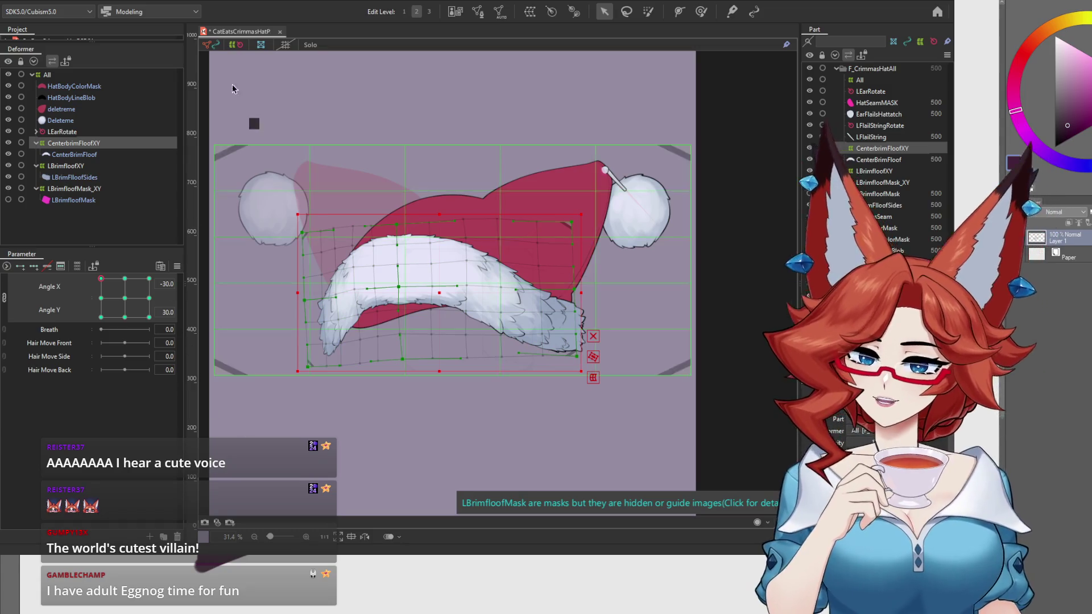
click(229, 103)
mouse_move(102, 302)
mouse_down()
mouse_move(106, 331)
mouse_move(88, 330)
mouse_move(92, 269)
mouse_move(134, 264)
mouse_move(85, 274)
mouse_move(80, 306)
mouse_move(107, 335)
mouse_move(149, 282)
mouse_move(85, 286)
mouse_move(77, 330)
mouse_move(173, 344)
mouse_move(176, 273)
mouse_move(180, 325)
mouse_move(185, 277)
mouse_up()
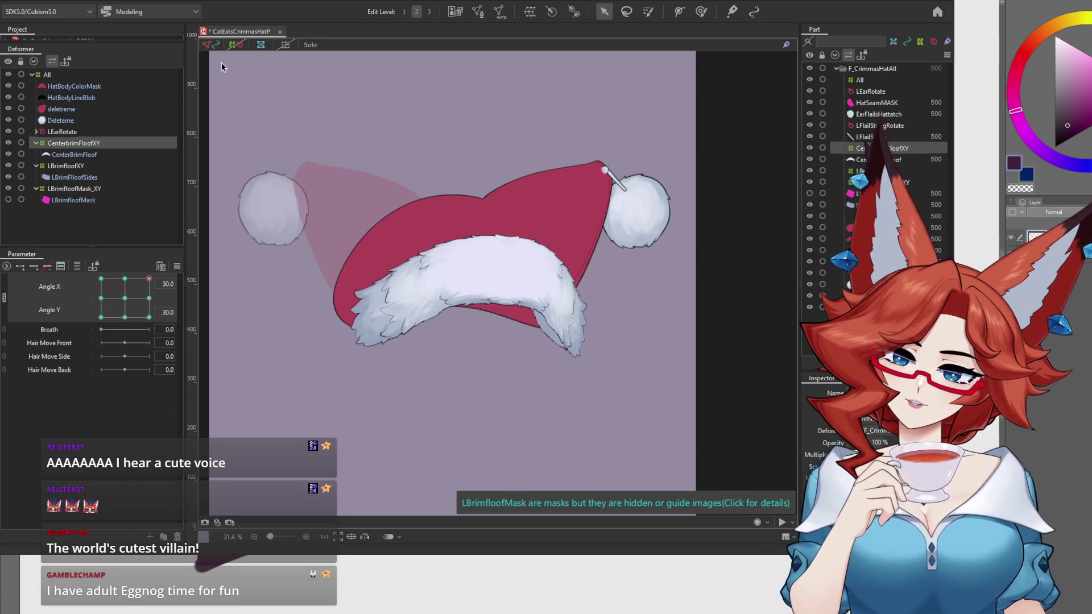
Check the centre brim at the remaining Angle X/Y corners, then reset the head to neutral.
click(102, 279)
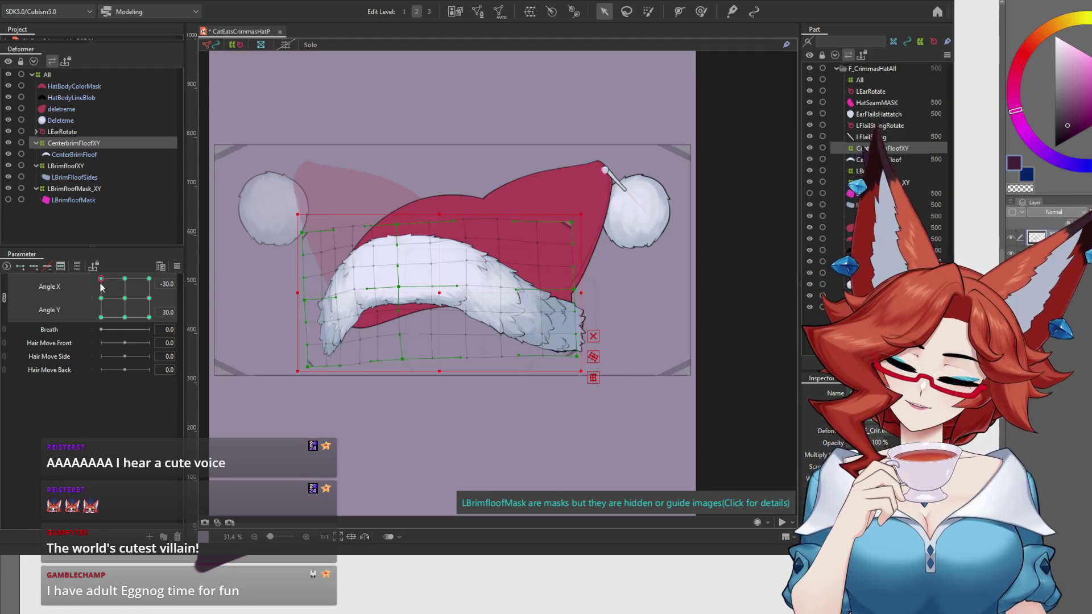
drag(101, 284, 168, 273)
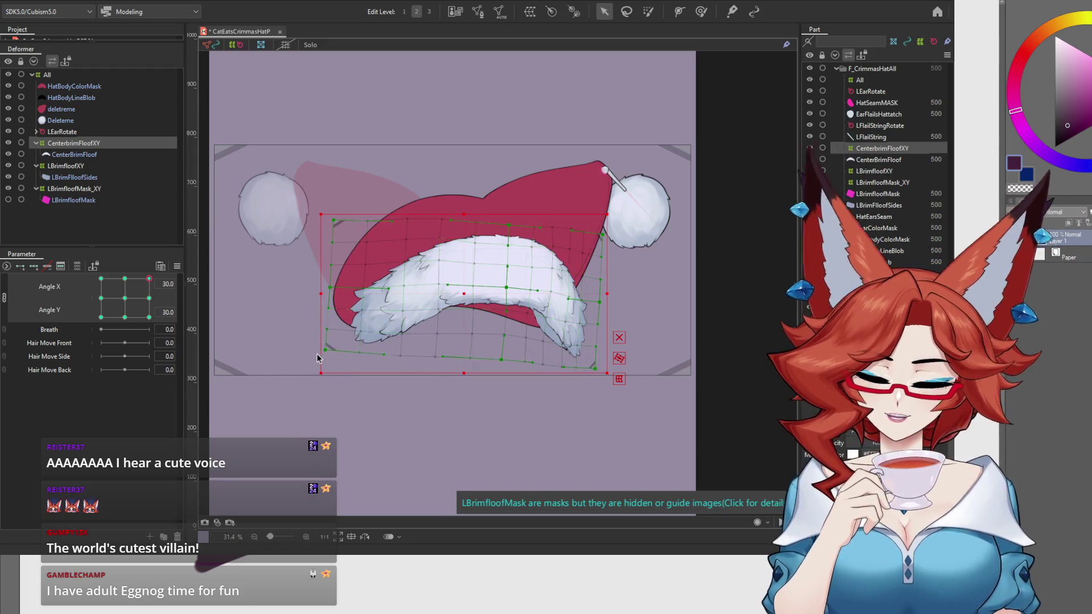
drag(148, 278, 153, 339)
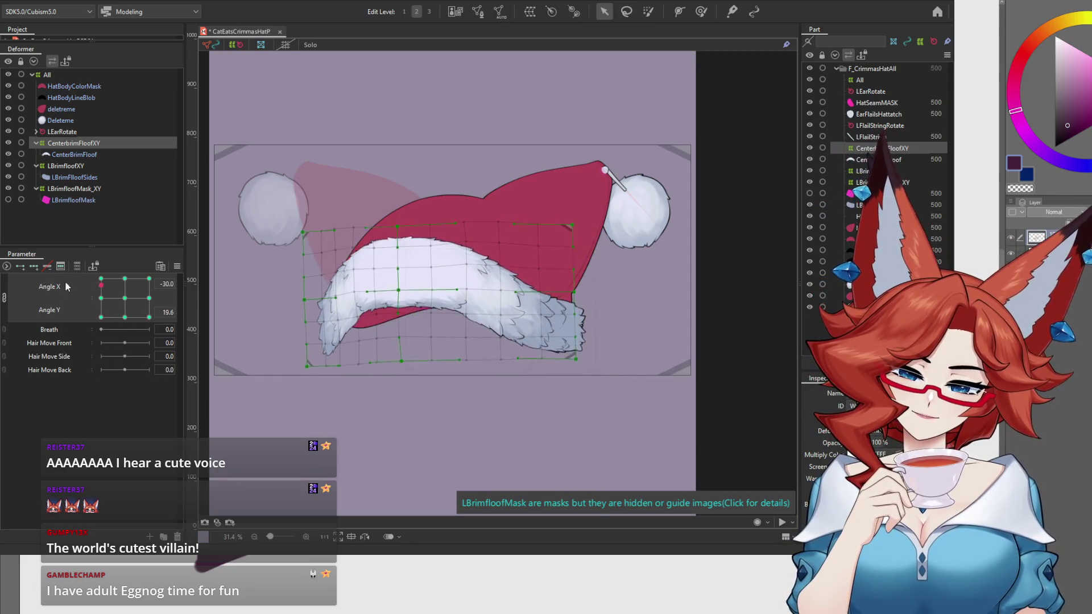
drag(149, 317, 135, 279)
click(101, 279)
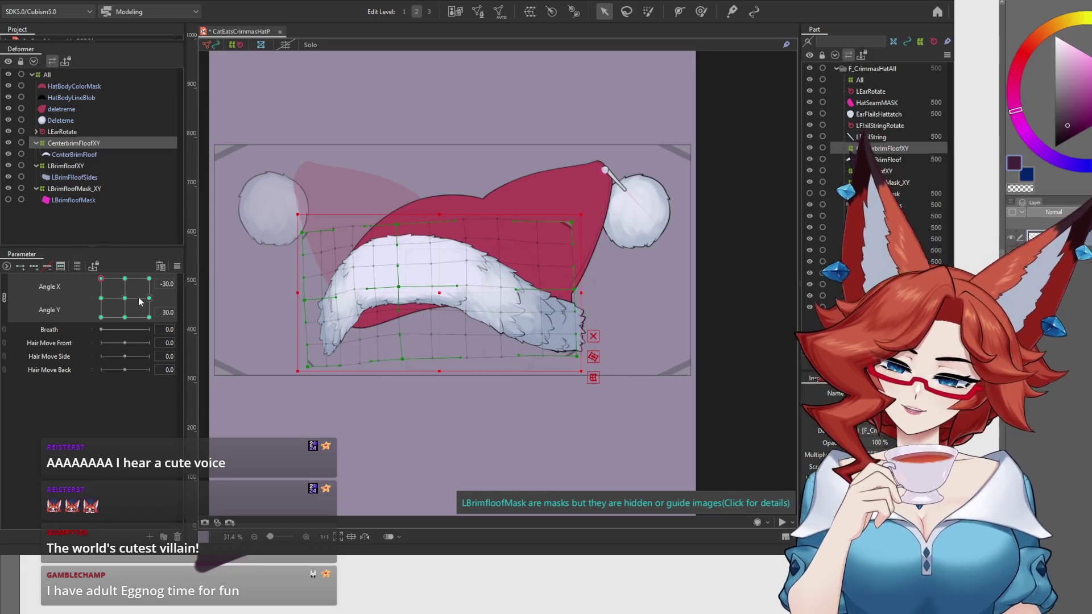
click(124, 298)
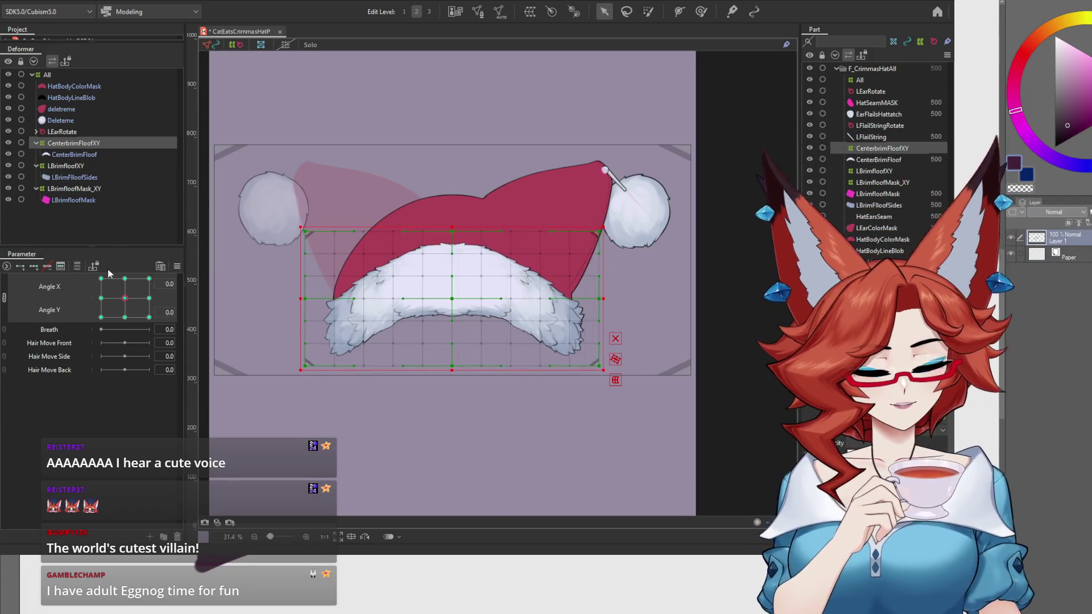
Select LBrimfloofMask_XY, toggle the Angle X/Y pad split and re-link, and pose the head toward a lower corner.
click(90, 191)
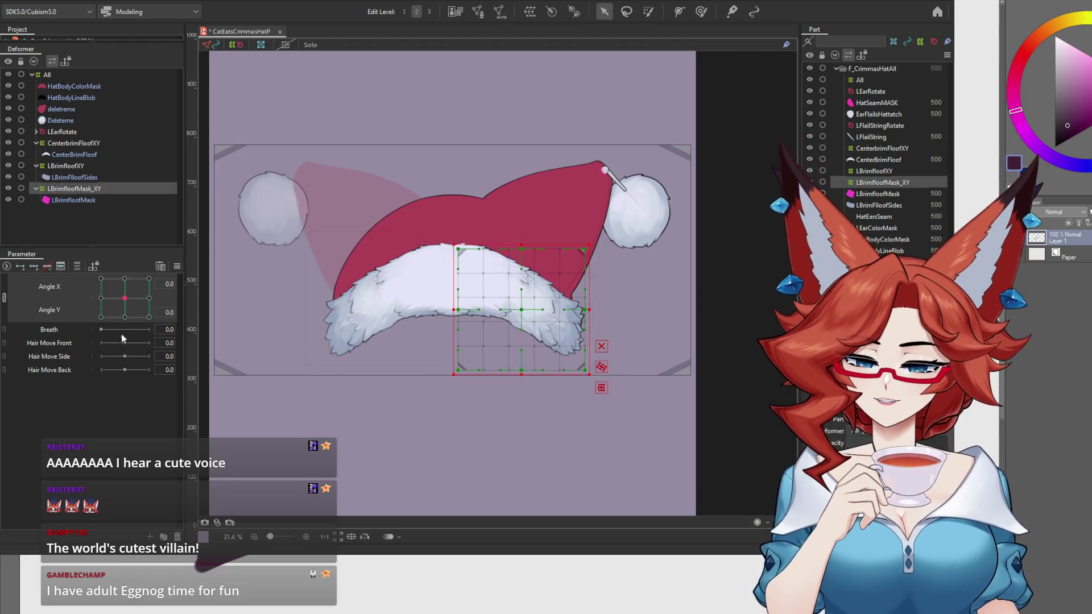
click(4, 297)
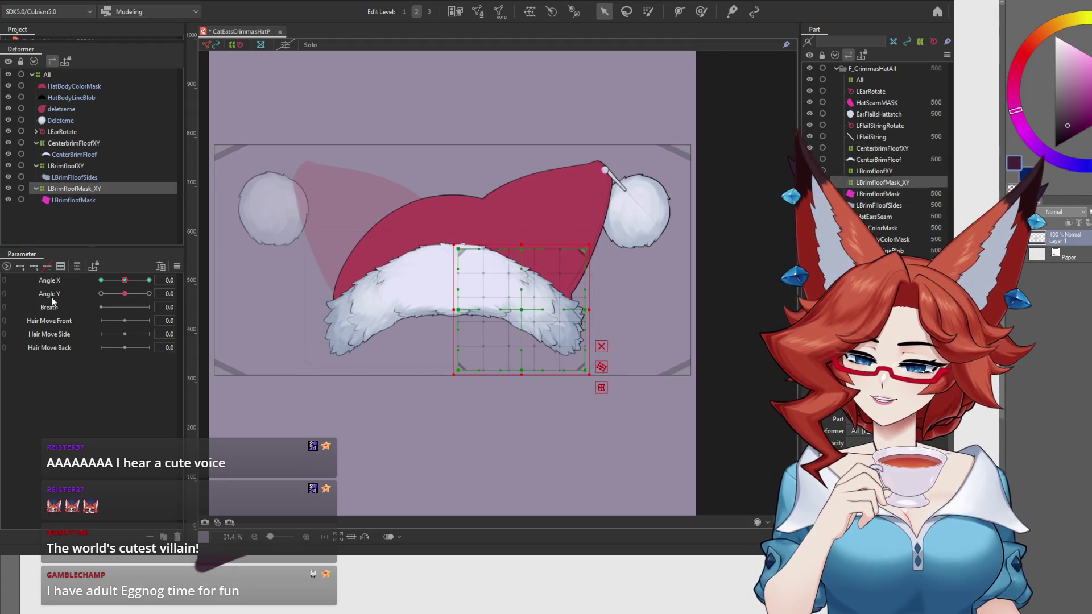
click(4, 293)
mouse_move(125, 306)
mouse_down()
mouse_move(107, 331)
mouse_move(80, 336)
mouse_move(77, 276)
mouse_move(104, 249)
mouse_move(163, 249)
mouse_move(192, 344)
mouse_move(82, 380)
mouse_up()
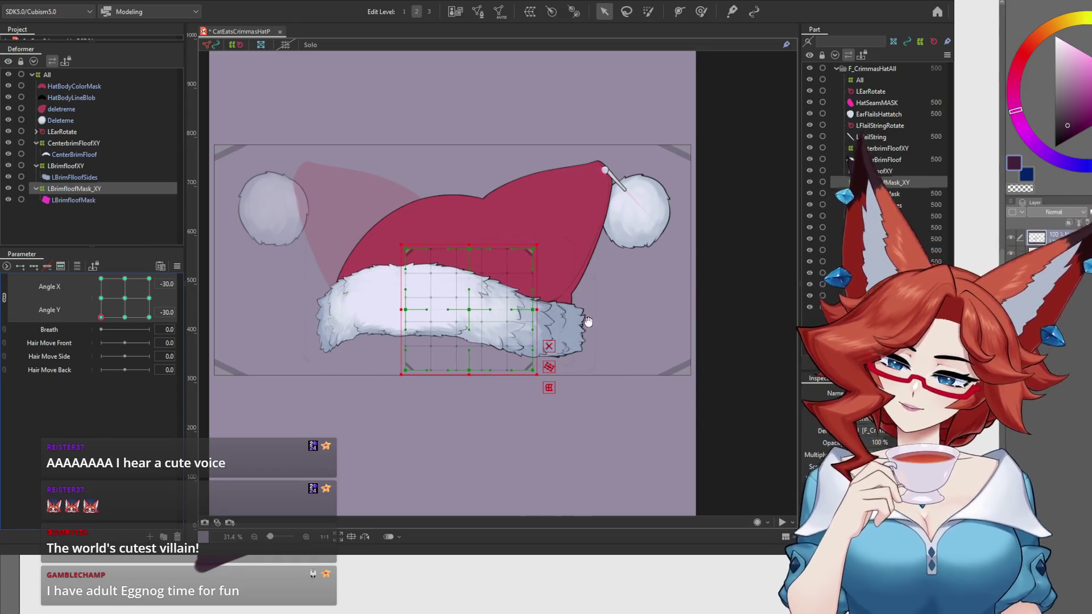
scroll(591, 307, down, 1)
scroll(612, 292, up, 5)
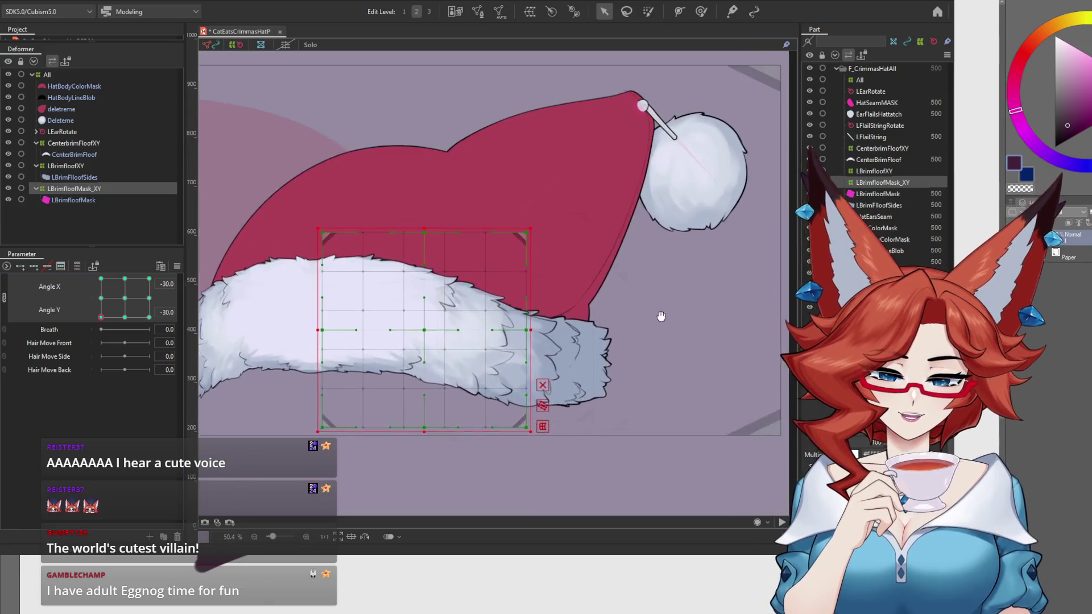
drag(679, 292, 716, 275)
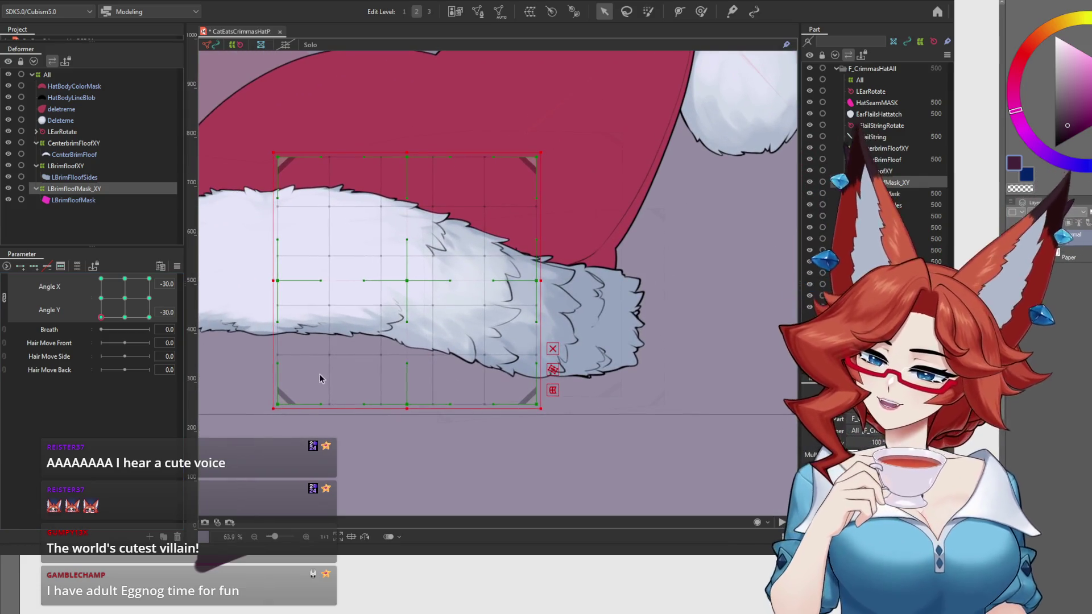
Shift the mask warp right in two nudges, previewing the fur tail at nearby Angle X values.
drag(405, 281, 423, 285)
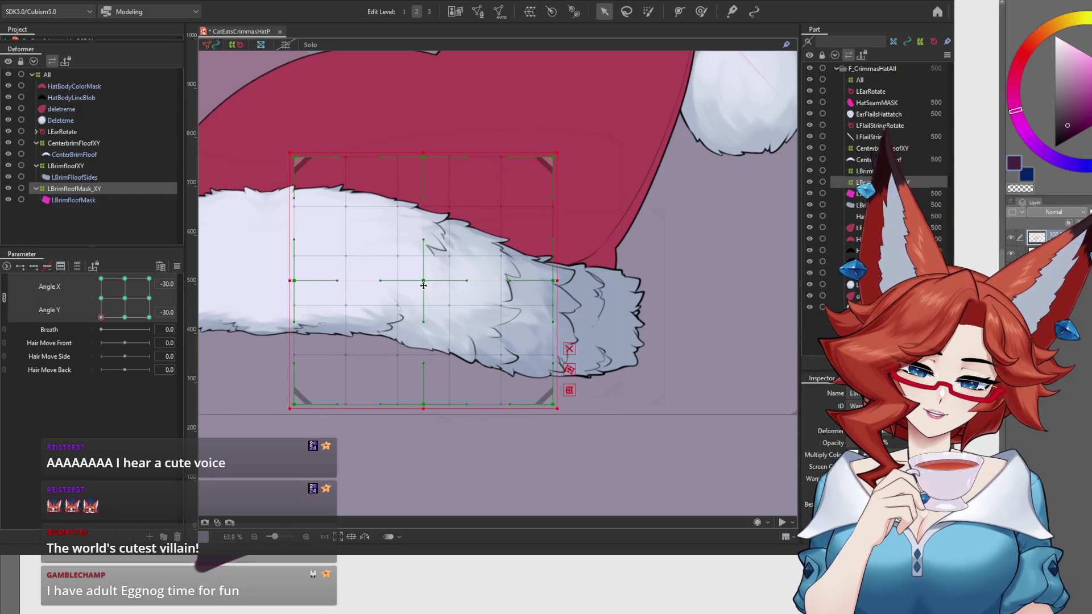
mouse_move(101, 319)
mouse_down()
mouse_move(115, 241)
mouse_move(134, 240)
mouse_move(154, 243)
mouse_move(192, 292)
mouse_move(200, 330)
mouse_up()
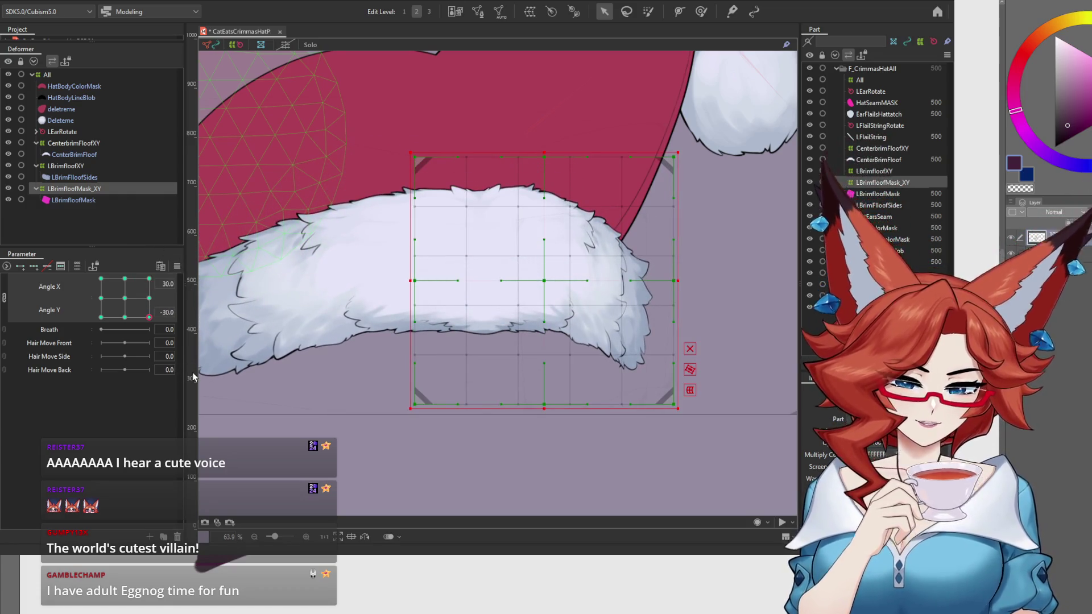
drag(545, 284, 549, 284)
mouse_move(149, 316)
mouse_down()
mouse_move(122, 321)
mouse_move(149, 332)
mouse_up()
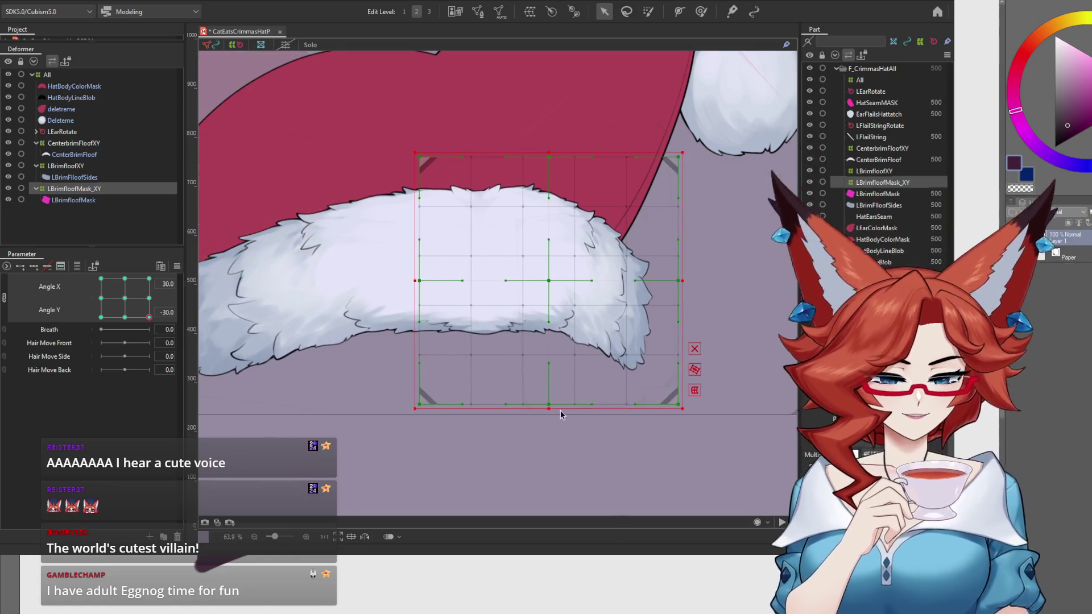
scroll(581, 398, up, 5)
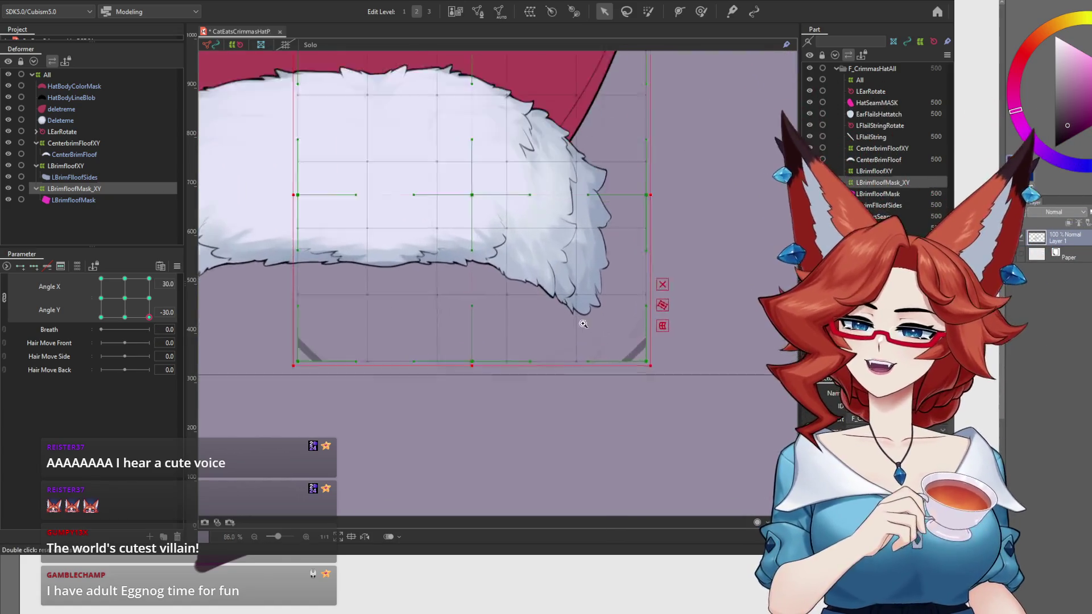
drag(568, 372, 567, 375)
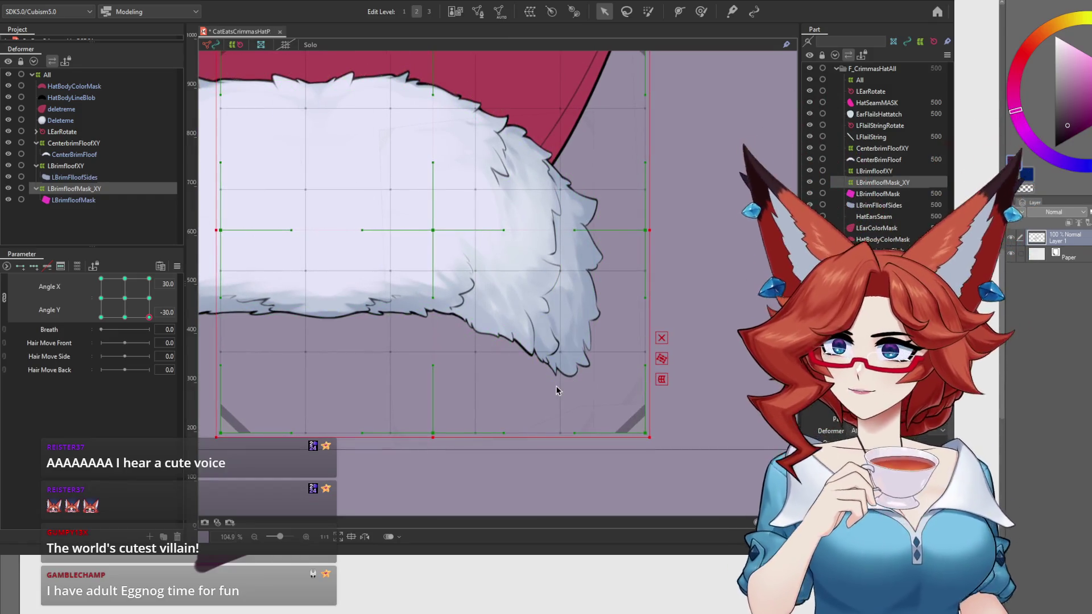
drag(143, 329, 137, 328)
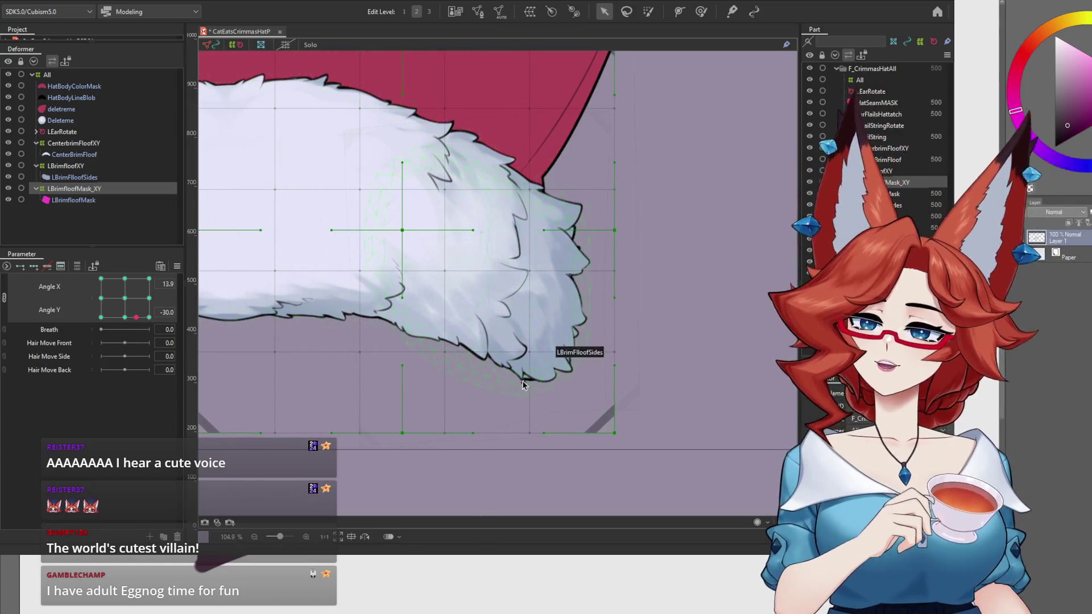
mouse_move(141, 329)
mouse_down()
mouse_move(96, 333)
mouse_move(151, 346)
mouse_up()
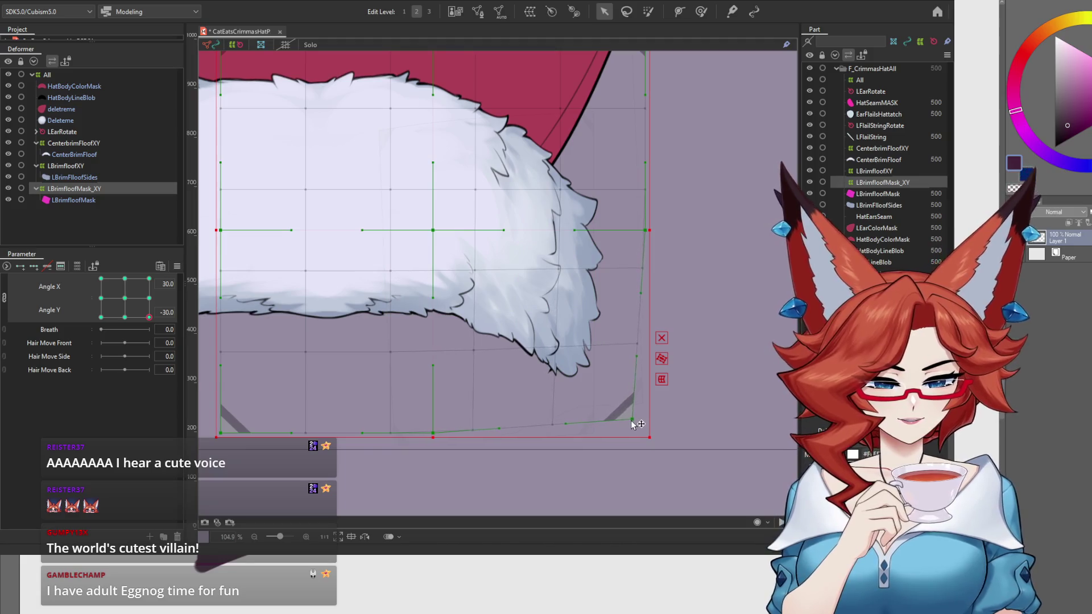
Undo a skewed bottom-right corner pull and widen the mask deformer's right edge instead.
drag(646, 409, 636, 412)
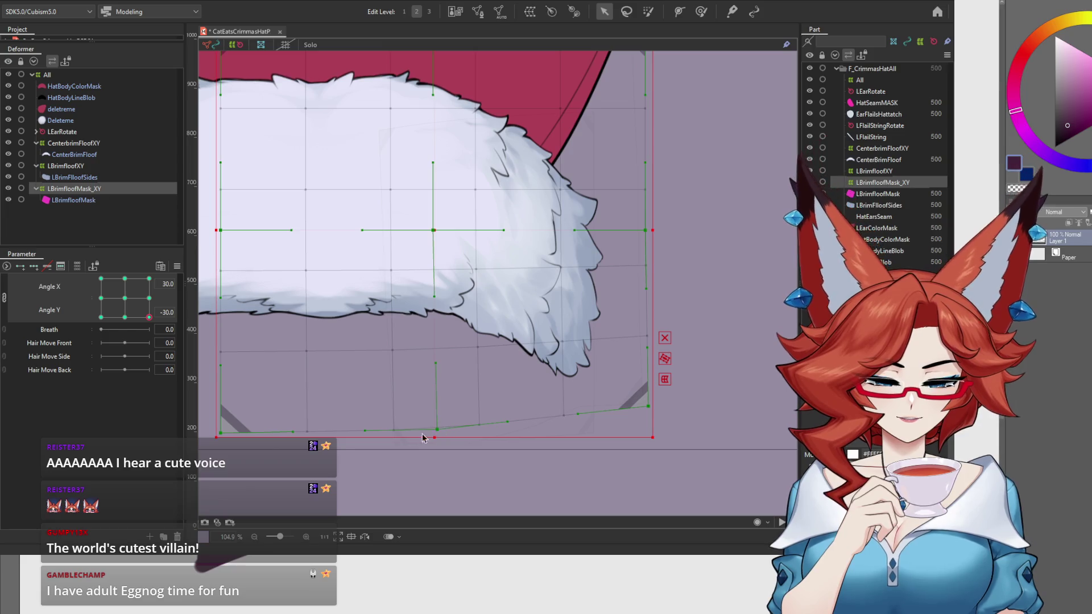
mouse_move(149, 317)
mouse_down()
mouse_move(138, 325)
mouse_move(154, 324)
mouse_up()
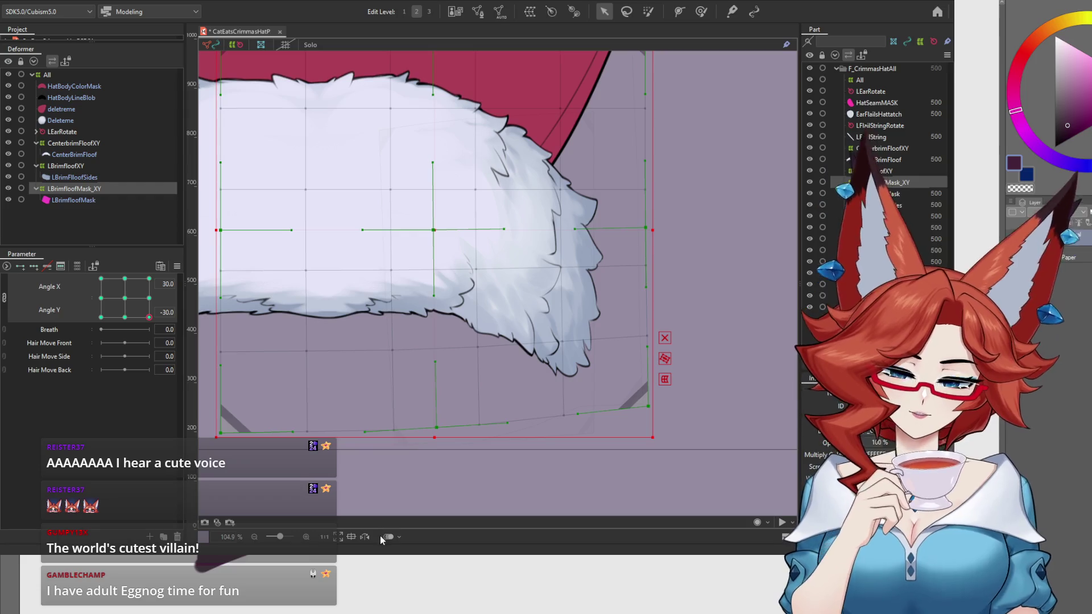
key(ctrl+z)
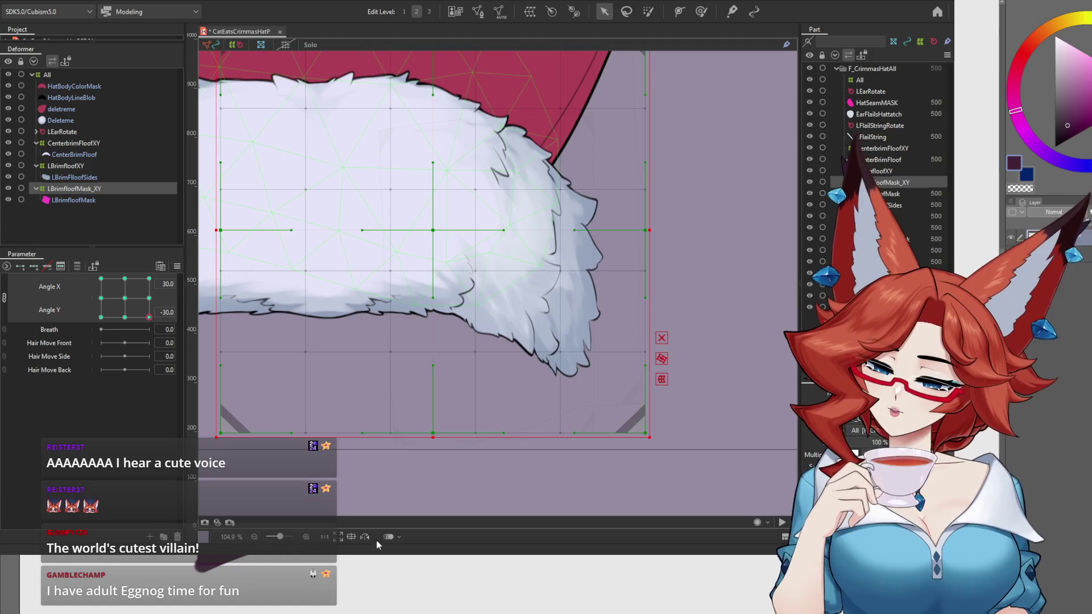
drag(648, 230, 668, 230)
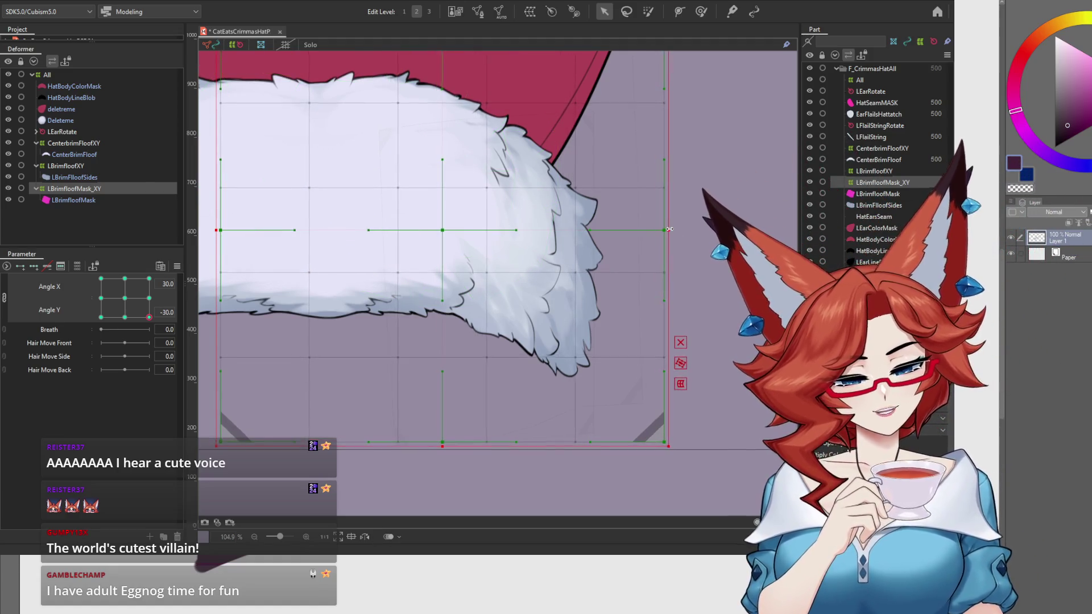
Widen the LBrimfloofMask_XY warp's right side, previewing the brim as Angle X eases from 30.
scroll(687, 270, down, 3)
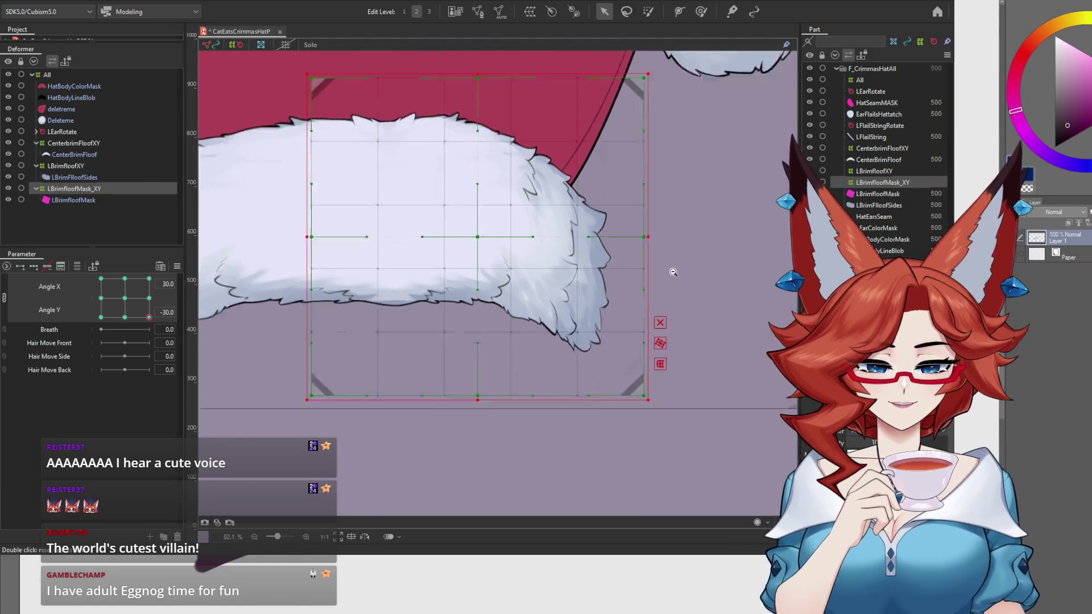
drag(664, 245, 666, 243)
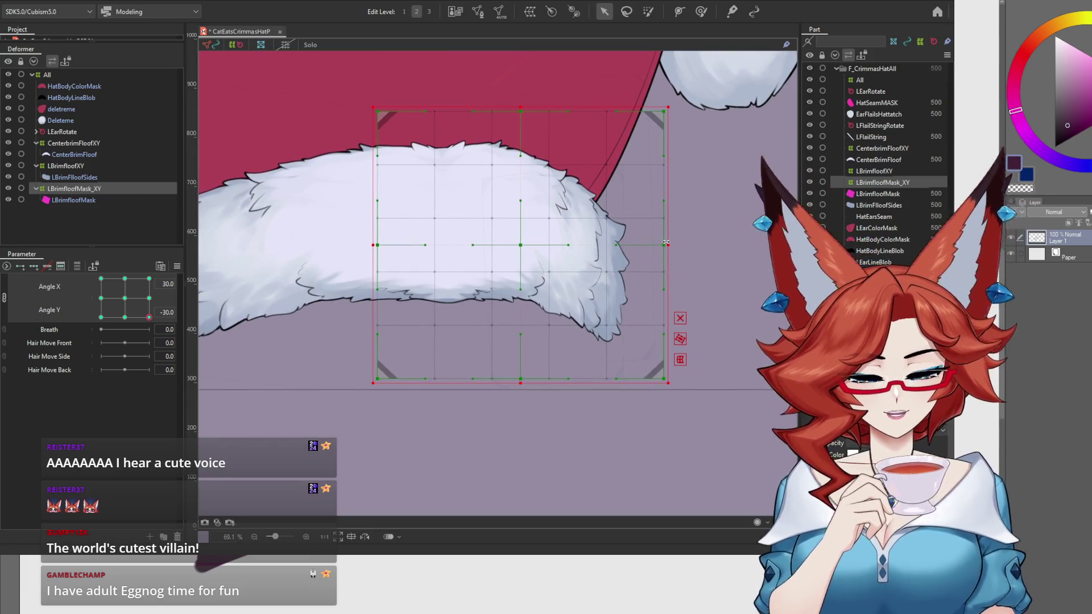
mouse_move(149, 317)
mouse_down()
mouse_move(137, 328)
mouse_move(152, 327)
mouse_up()
drag(668, 241, 680, 239)
mouse_move(153, 326)
mouse_down()
mouse_move(121, 329)
mouse_move(132, 329)
mouse_up()
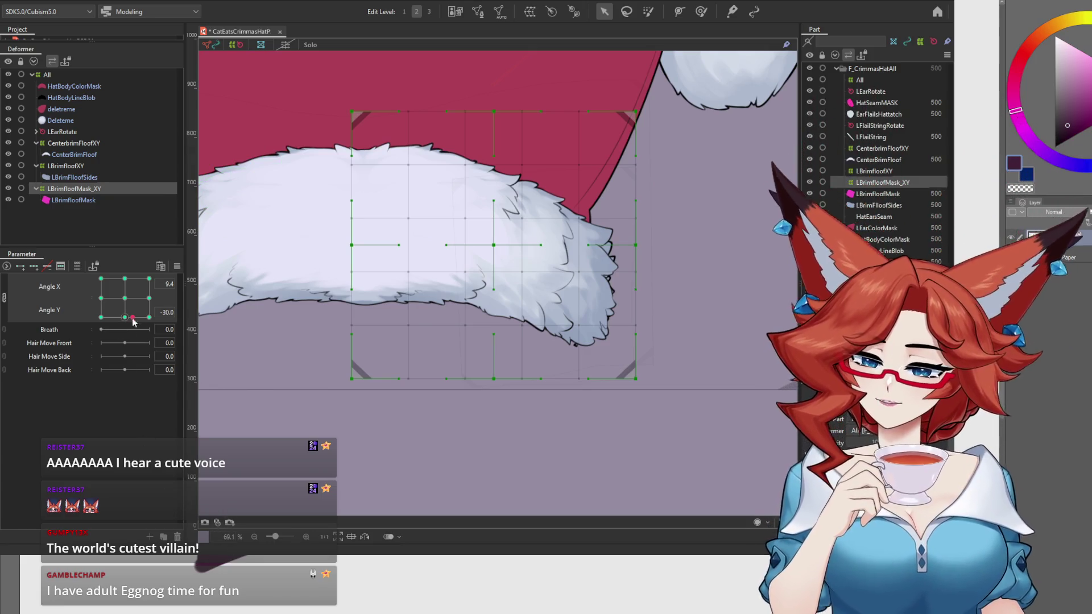
drag(131, 320, 150, 322)
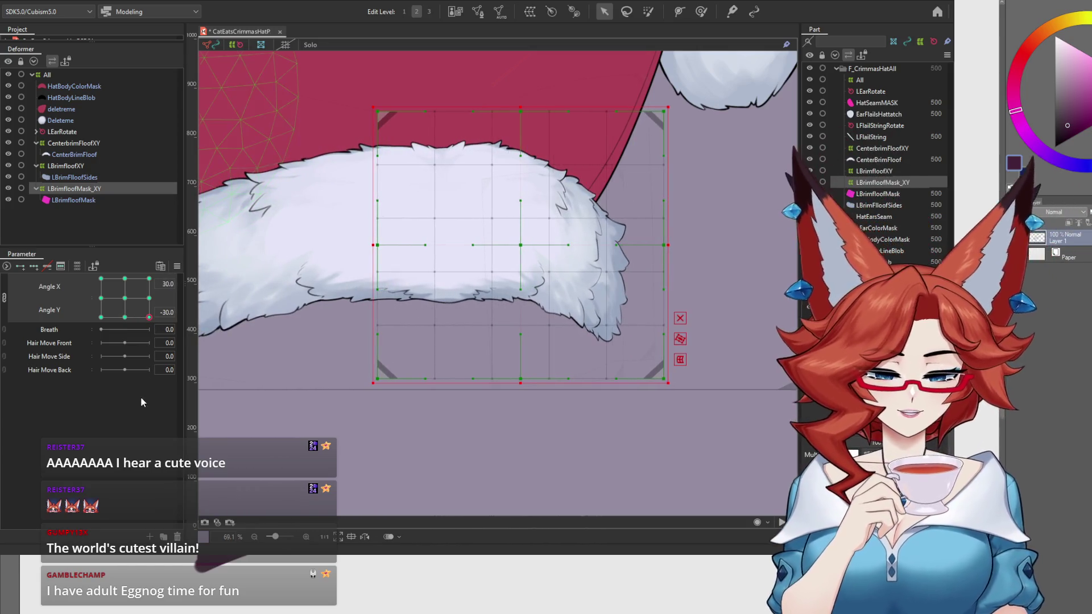
Undo a bad pull-in of the right side, then compare the brim at Angle X 0 and 30.
mouse_move(662, 245)
mouse_down()
mouse_move(636, 246)
mouse_move(646, 246)
mouse_up()
key(ctrl+z)
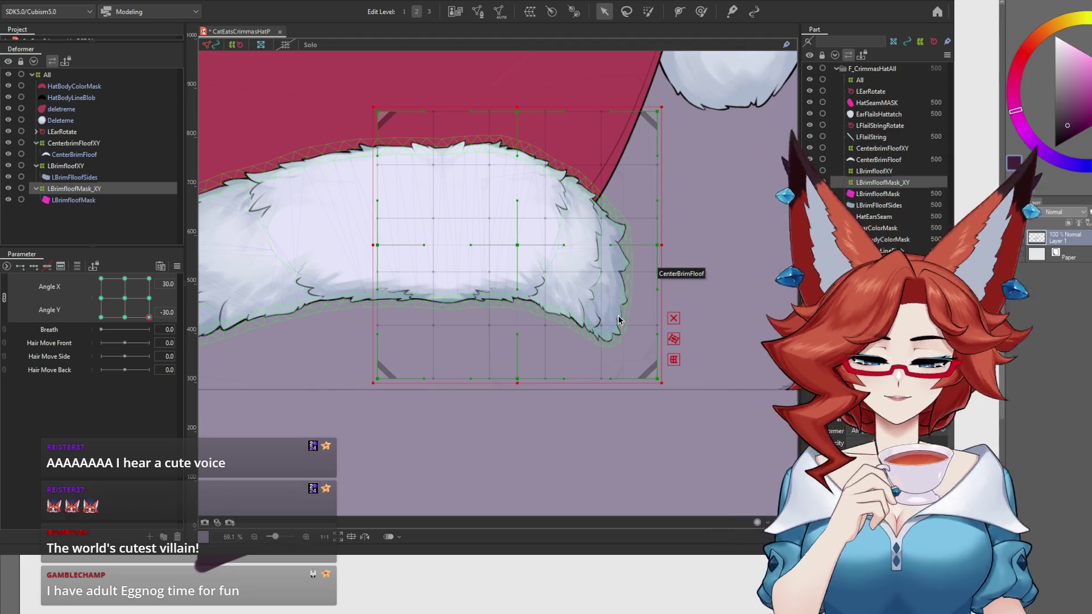
click(125, 318)
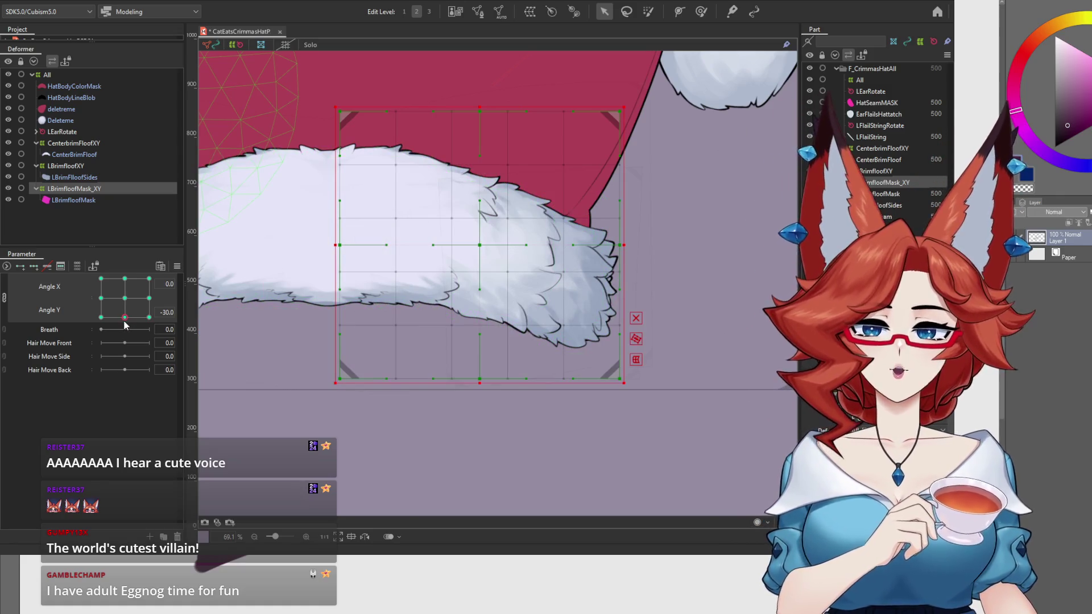
drag(125, 317, 149, 317)
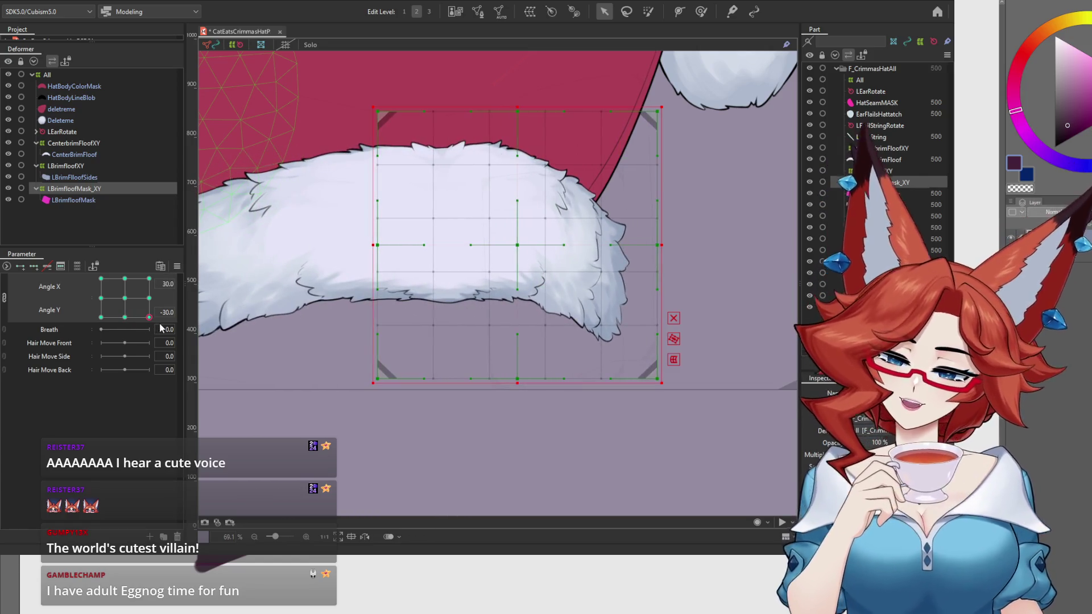
mouse_move(610, 478)
mouse_down()
mouse_move(580, 421)
mouse_move(568, 479)
mouse_up()
scroll(586, 424, up, 3)
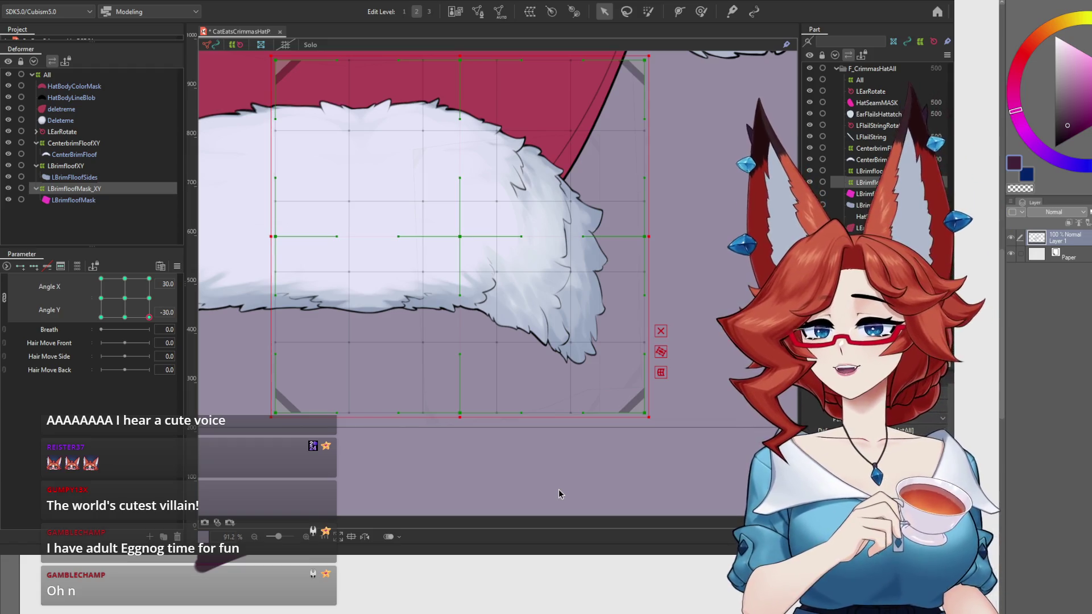
Scrub Angle X between neutral and the right turn to inspect how the brim fur tip deforms.
click(125, 316)
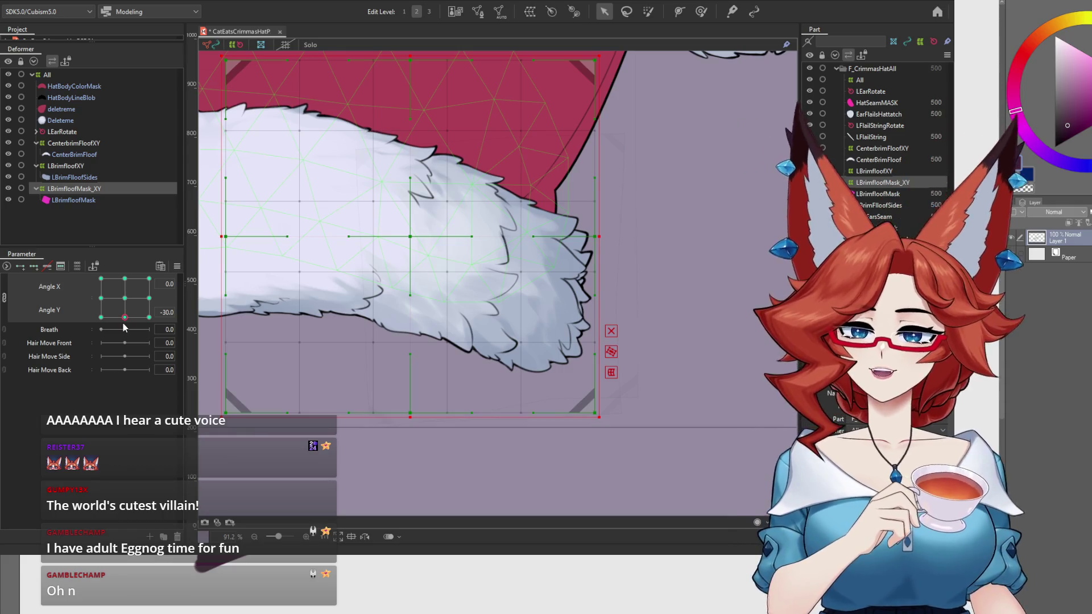
click(124, 322)
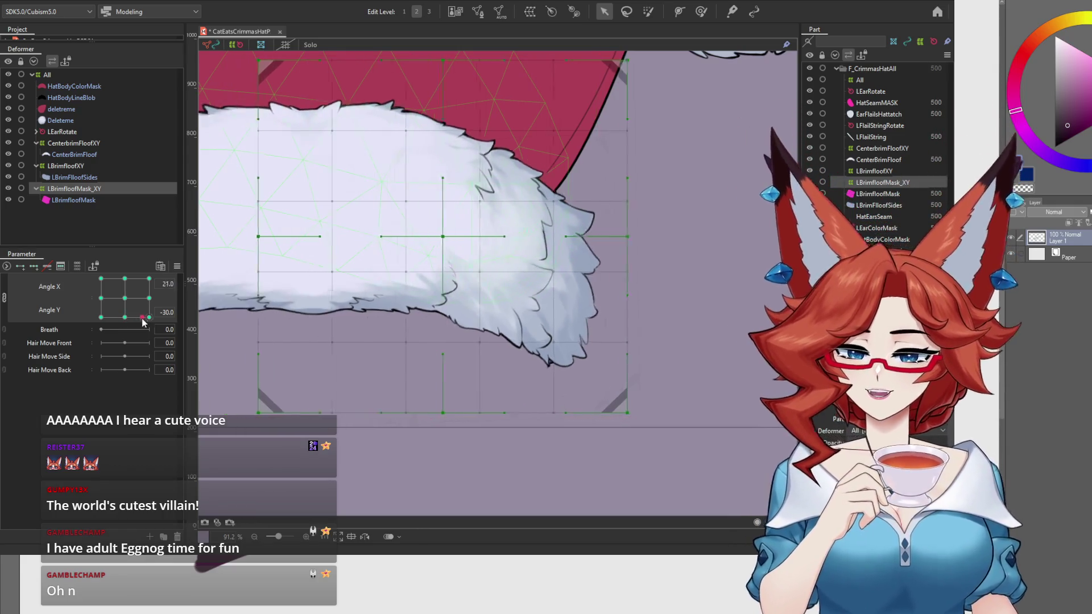
mouse_move(126, 321)
mouse_down()
mouse_move(150, 323)
mouse_move(114, 331)
mouse_move(151, 330)
mouse_up()
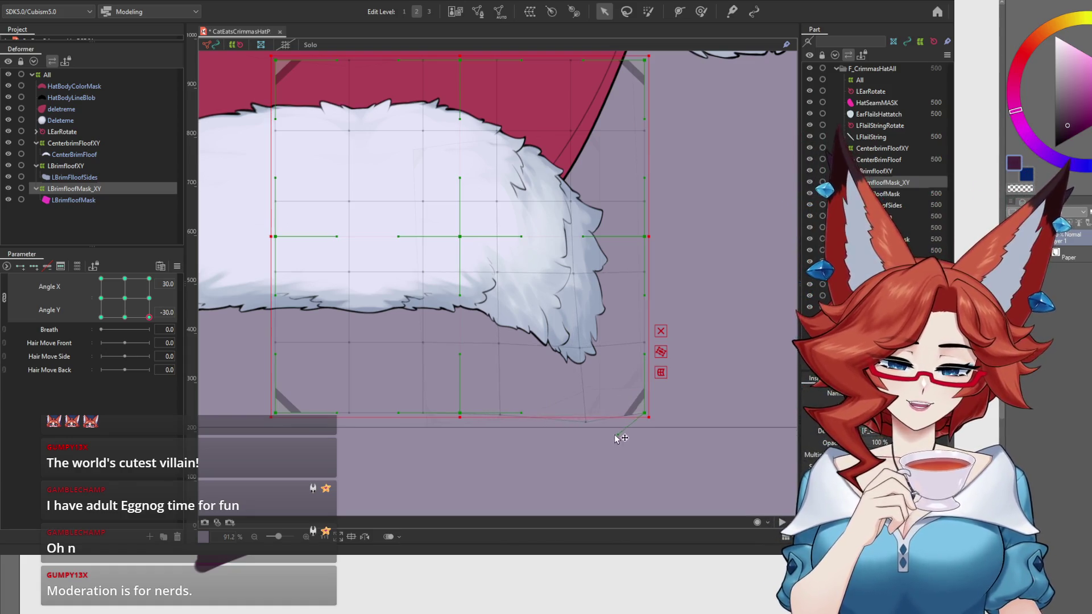
mouse_move(143, 329)
mouse_down()
mouse_move(137, 324)
mouse_move(157, 324)
mouse_up()
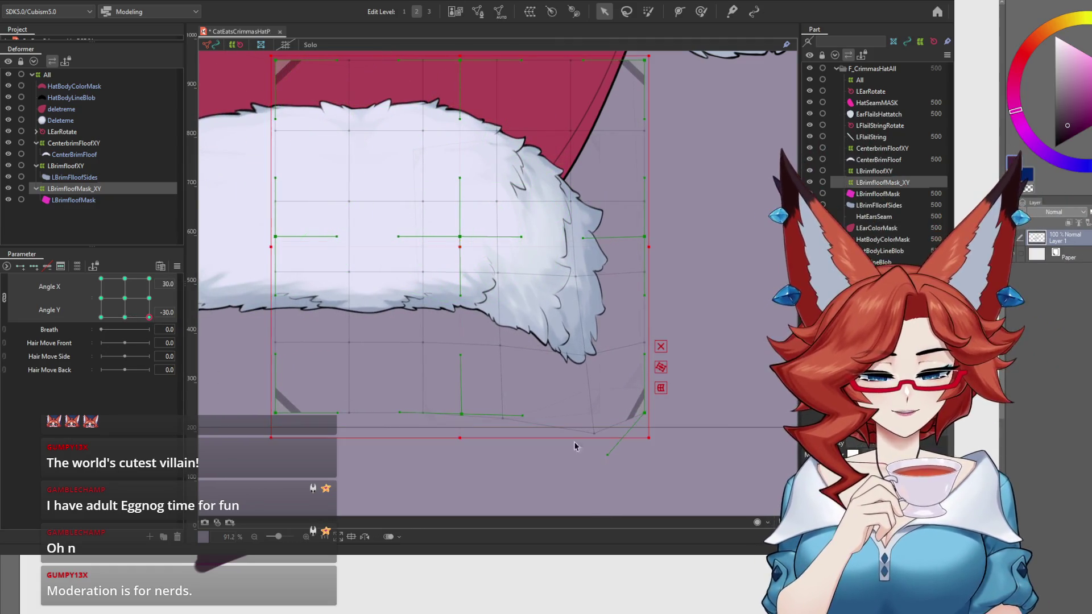
mouse_move(146, 321)
mouse_down()
mouse_move(133, 325)
mouse_move(151, 329)
mouse_up()
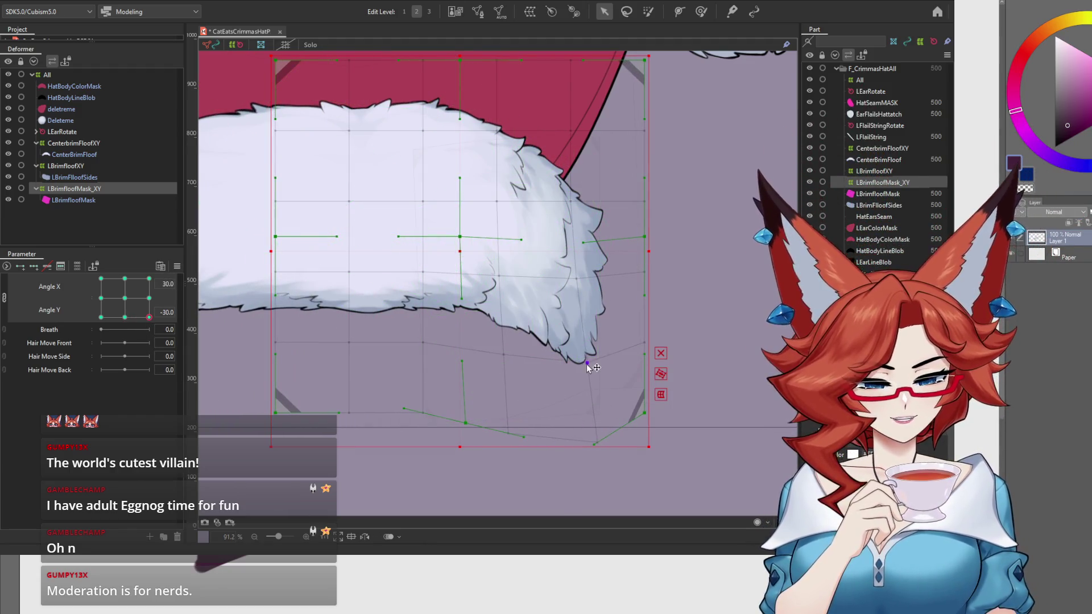
drag(150, 329, 138, 329)
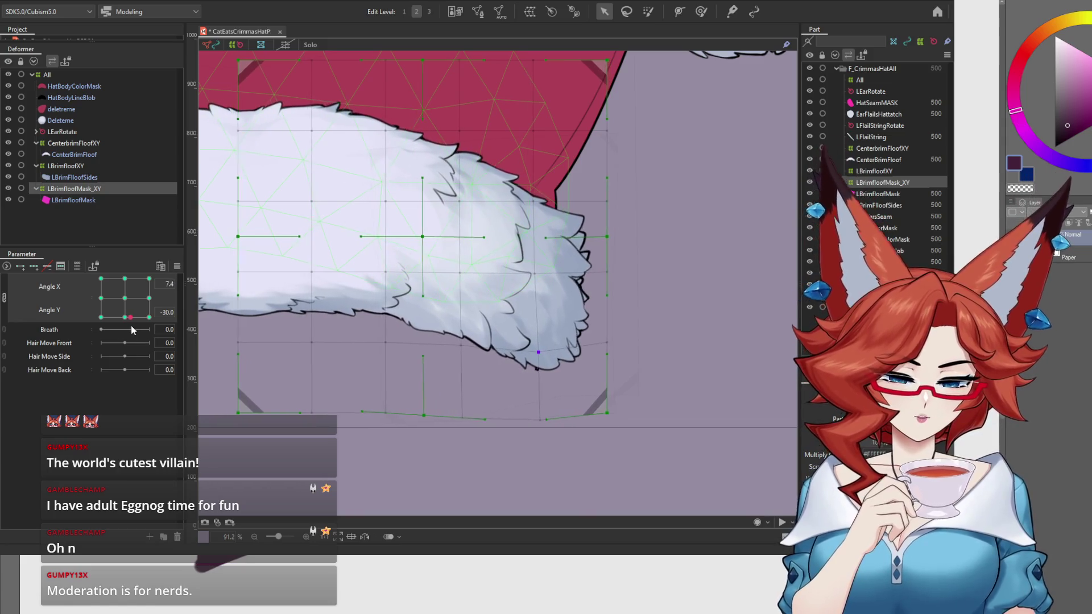
drag(132, 327, 125, 317)
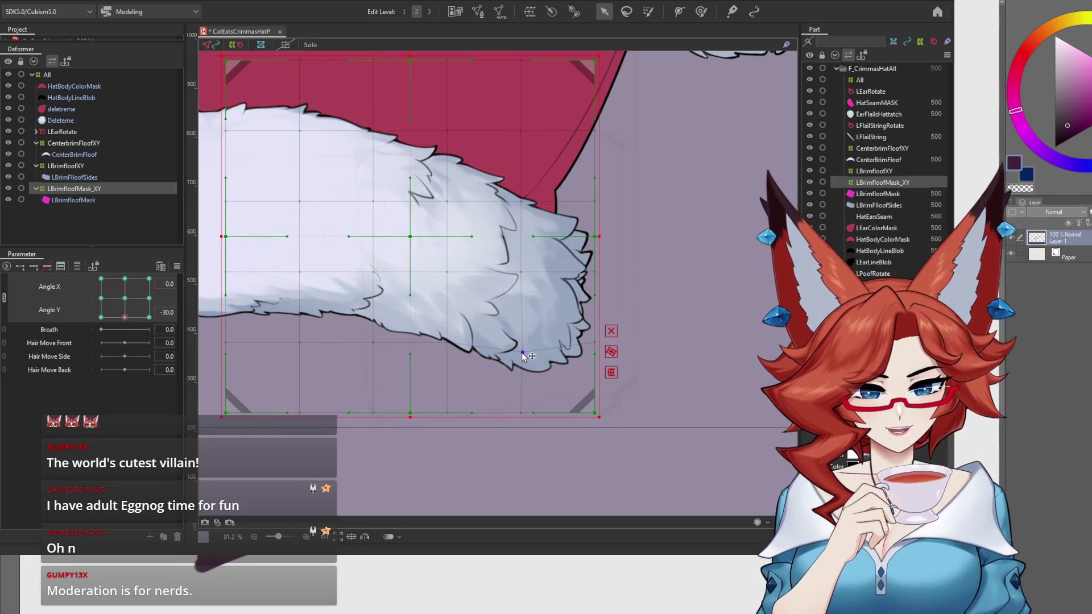
drag(128, 327, 145, 317)
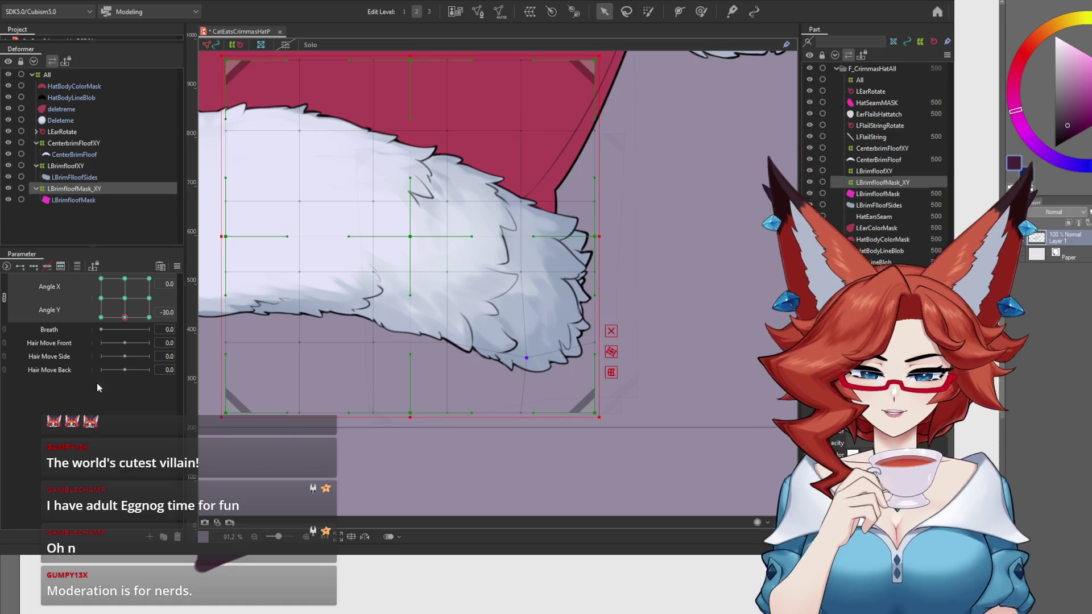
mouse_move(126, 320)
mouse_down()
mouse_move(135, 327)
mouse_move(126, 324)
mouse_up()
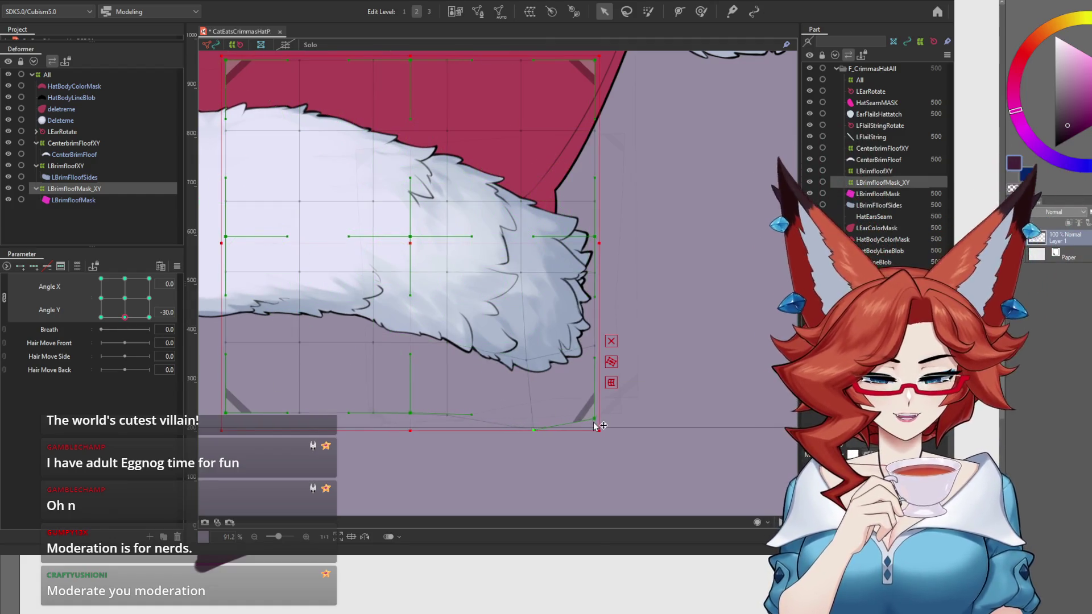
Pull the mask warp's bottom edge downward and check it at the full Angle X 30 turn.
drag(595, 427, 591, 429)
mouse_move(126, 322)
mouse_down()
mouse_move(151, 322)
mouse_move(127, 325)
mouse_up()
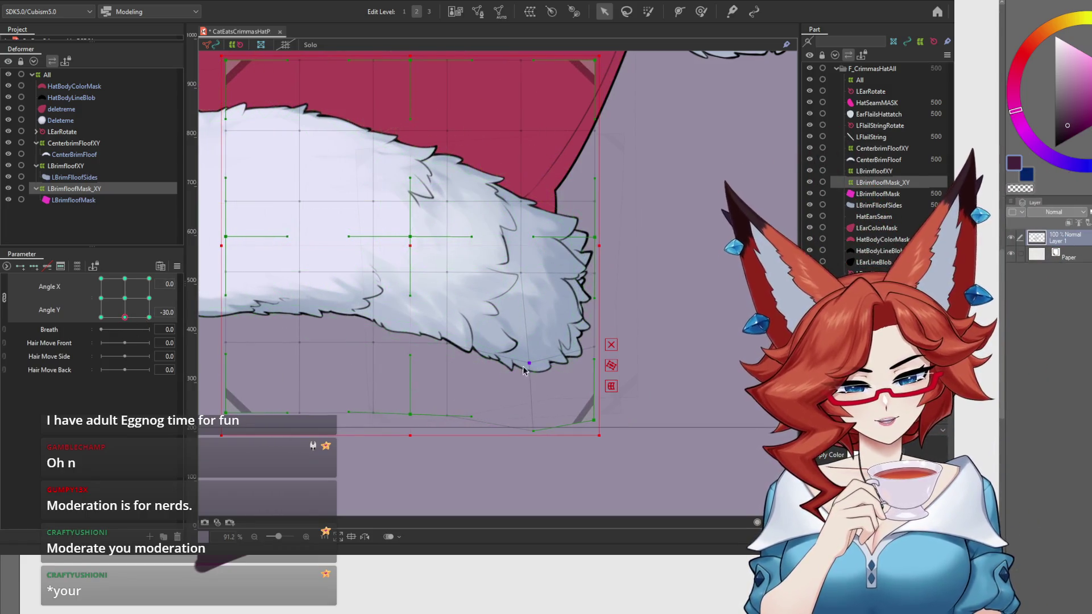
mouse_move(125, 322)
mouse_down()
mouse_move(159, 325)
mouse_move(170, 314)
mouse_move(168, 274)
mouse_move(111, 260)
mouse_move(66, 283)
mouse_move(73, 341)
mouse_move(187, 381)
mouse_up()
drag(481, 498, 564, 378)
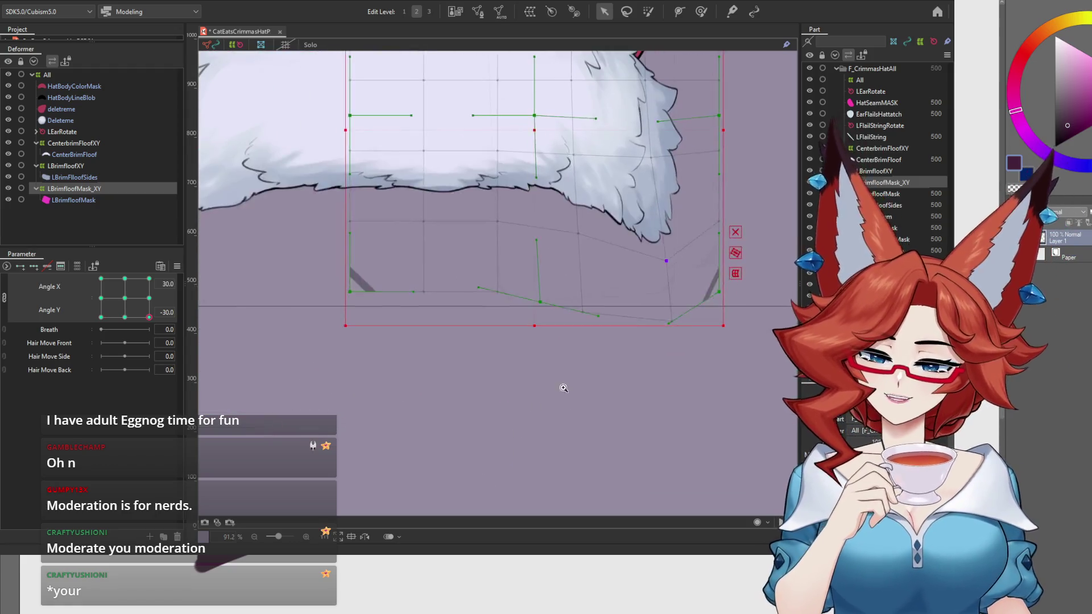
Sweep the Angle X/Y pad through upward and sideways head turns, then reset both to 0.
scroll(563, 378, down, 3)
scroll(572, 423, down, 2)
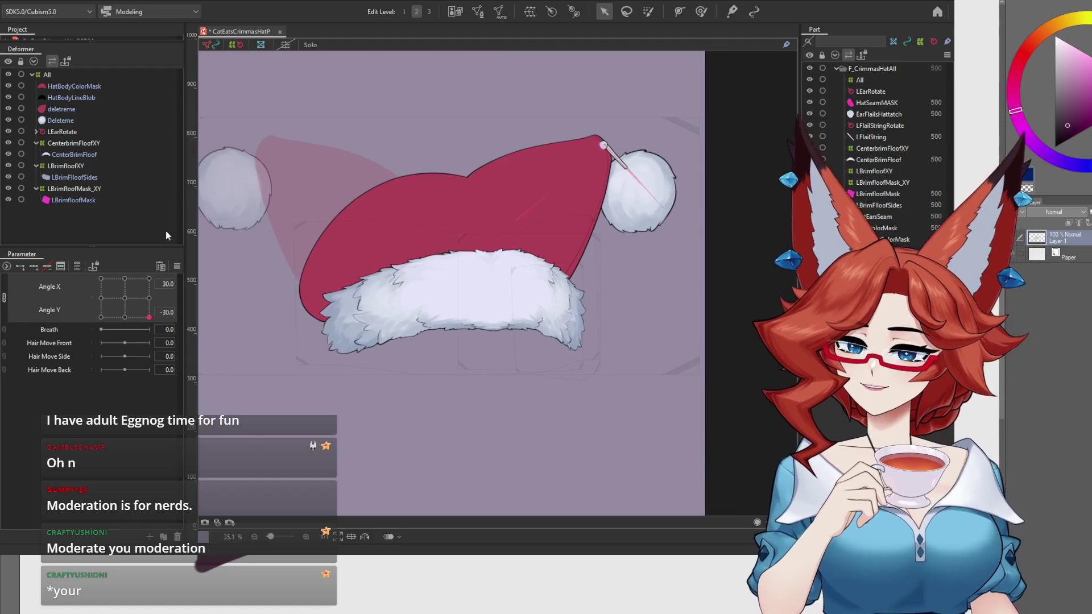
mouse_move(149, 317)
mouse_down()
mouse_move(137, 301)
mouse_move(143, 285)
mouse_move(102, 320)
mouse_move(88, 306)
mouse_move(108, 291)
mouse_move(104, 337)
mouse_move(121, 340)
mouse_up()
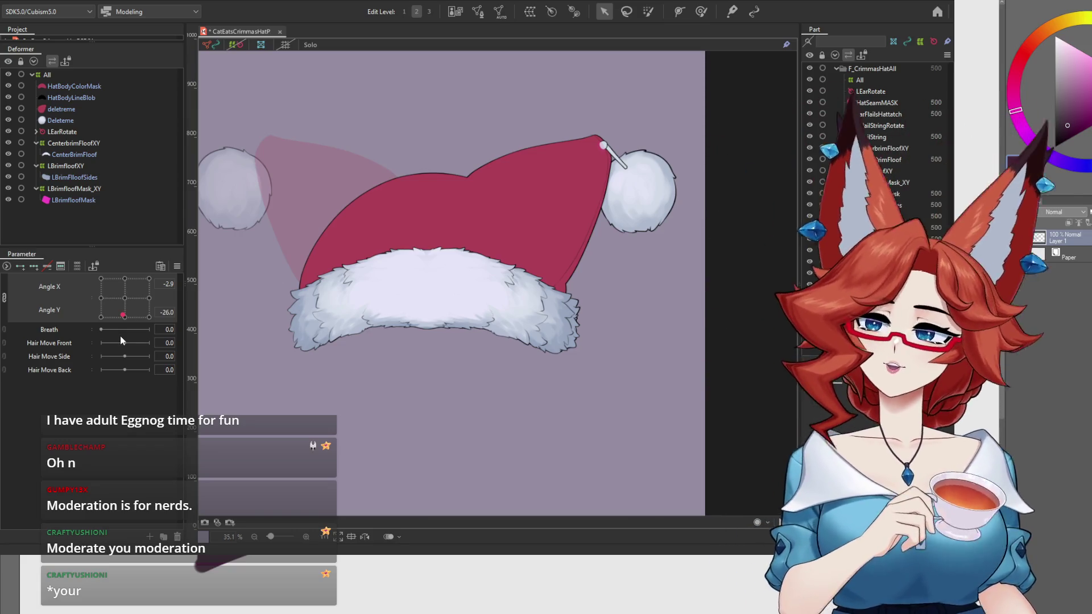
mouse_move(121, 299)
mouse_down()
mouse_move(148, 314)
mouse_move(130, 288)
mouse_move(101, 318)
mouse_up()
click(125, 298)
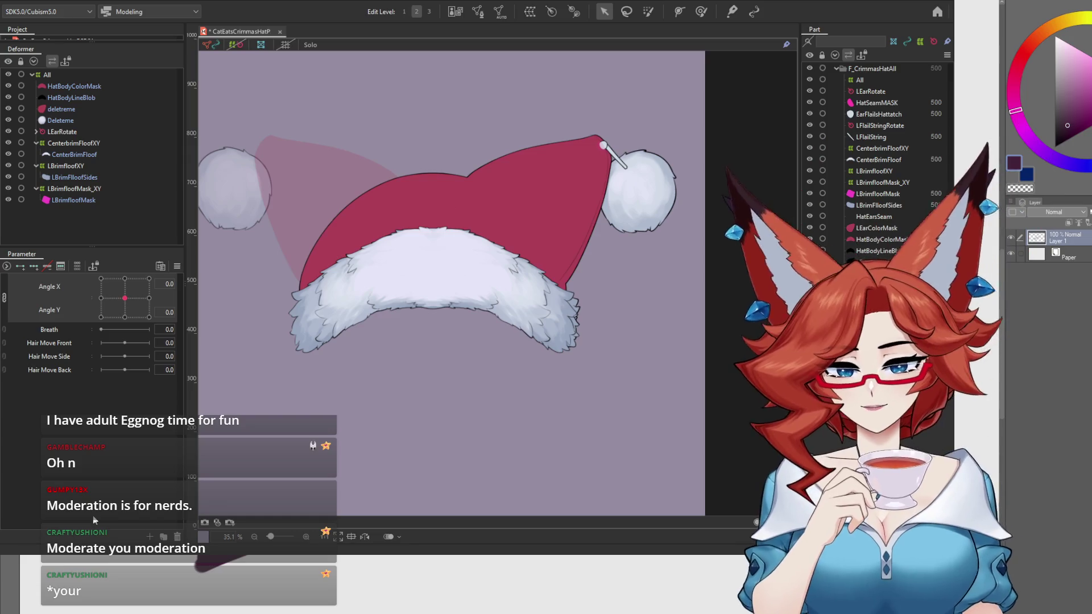
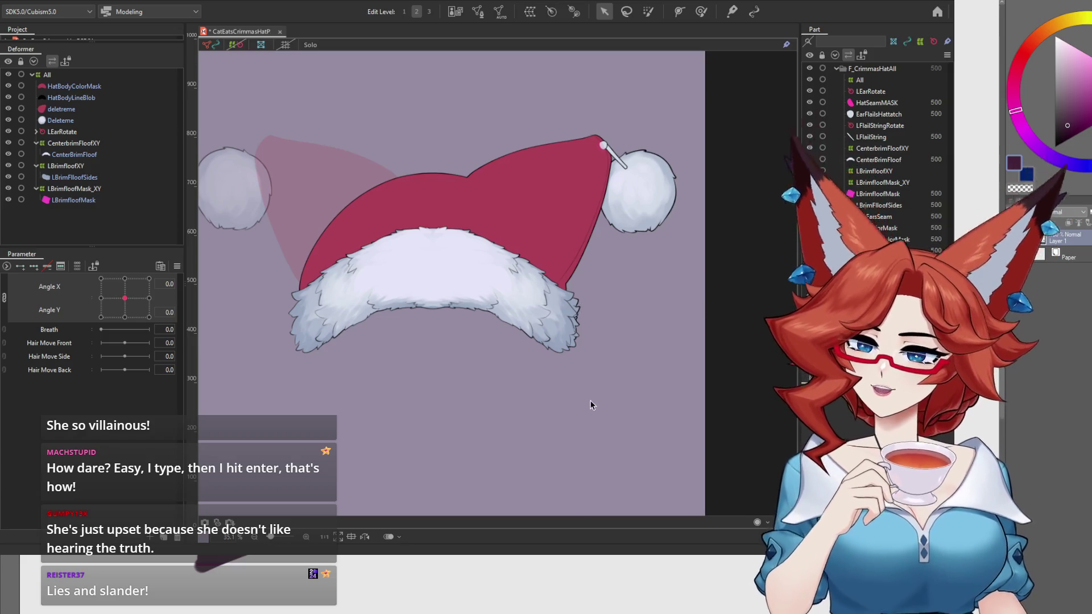
Recentre the hat view and expand the LEarRotate deformer to reveal its ear parts.
scroll(590, 400, down, 2)
mouse_move(590, 411)
mouse_down()
mouse_move(592, 402)
mouse_move(582, 415)
mouse_move(591, 421)
mouse_up()
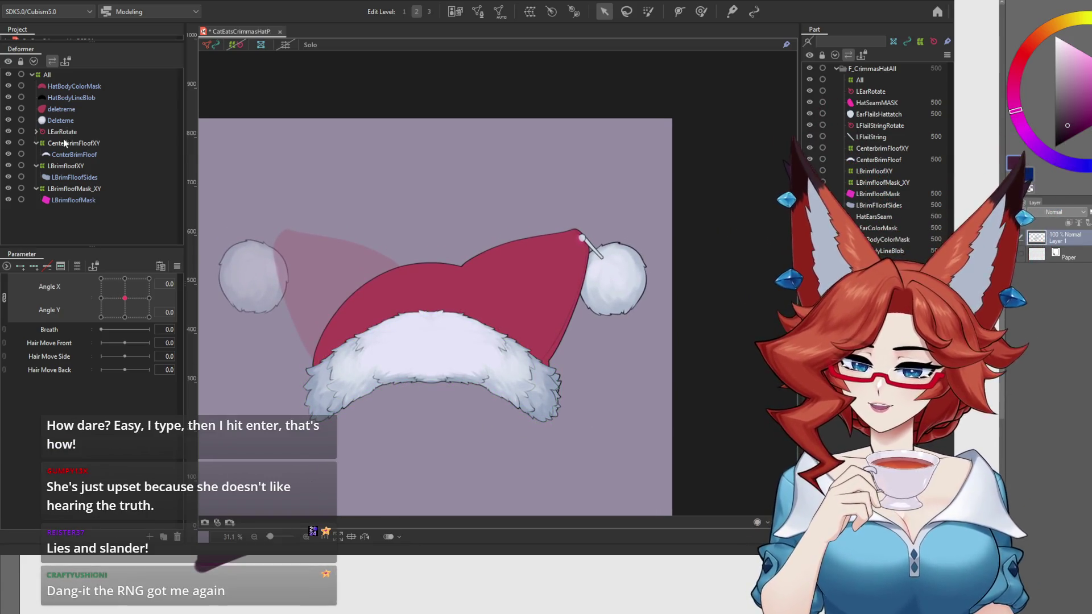
click(37, 132)
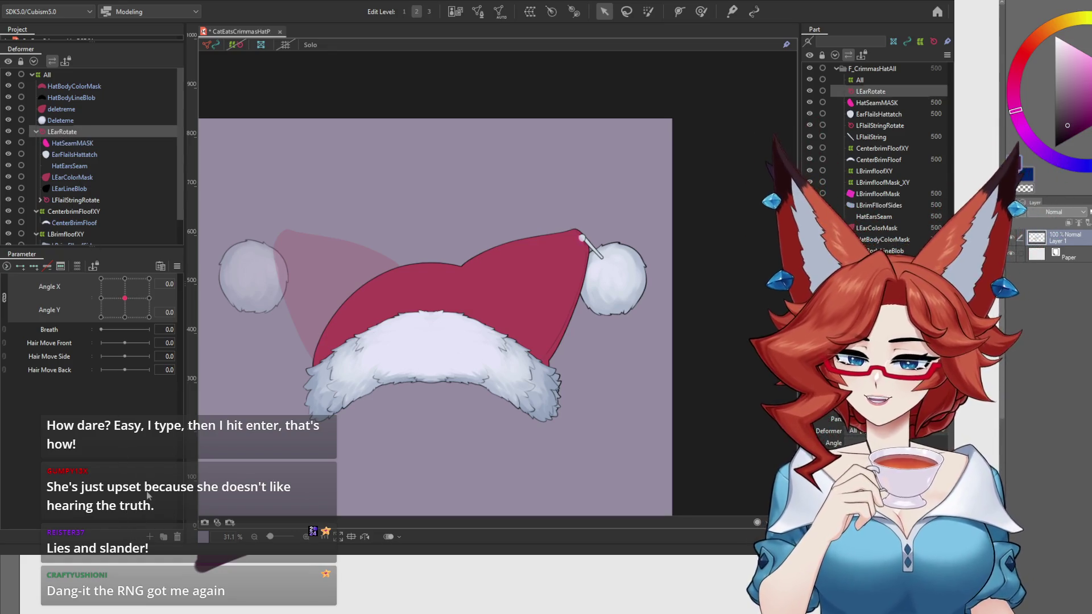
Test-rotate the ear tip and pom-pom twice, undoing each rotation back to the original pose.
click(231, 46)
mouse_move(551, 262)
mouse_down()
mouse_move(549, 344)
mouse_move(568, 267)
mouse_move(545, 267)
mouse_move(572, 349)
mouse_up()
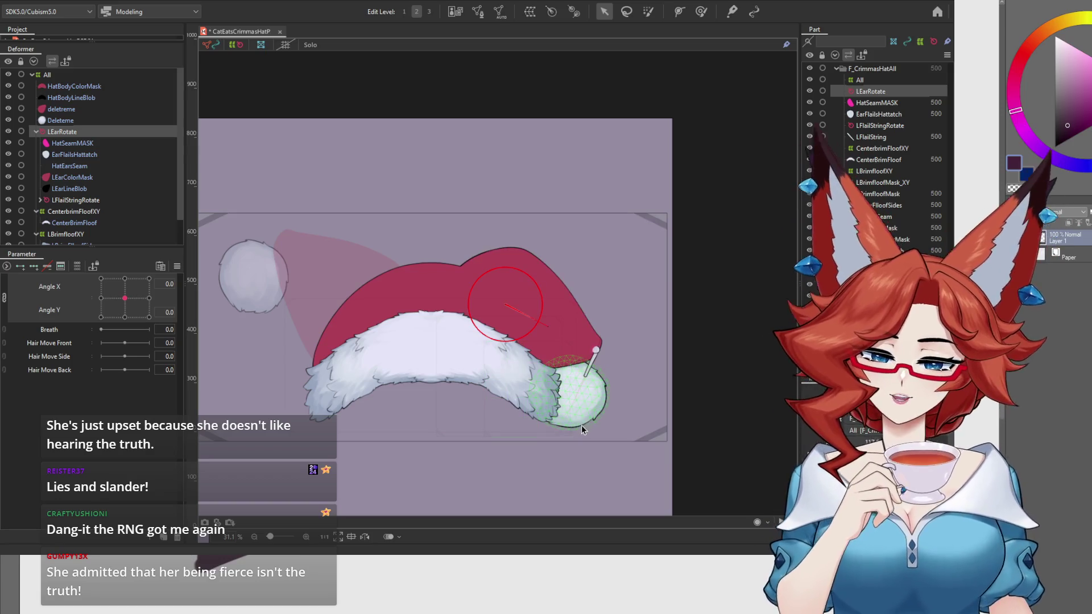
key(ctrl+z)
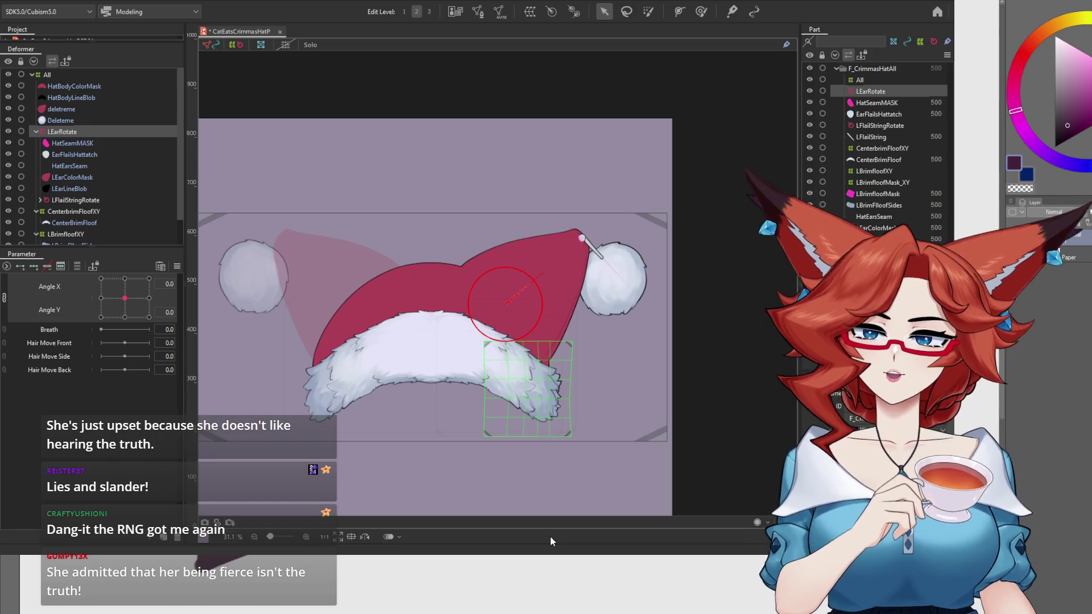
drag(571, 267, 507, 232)
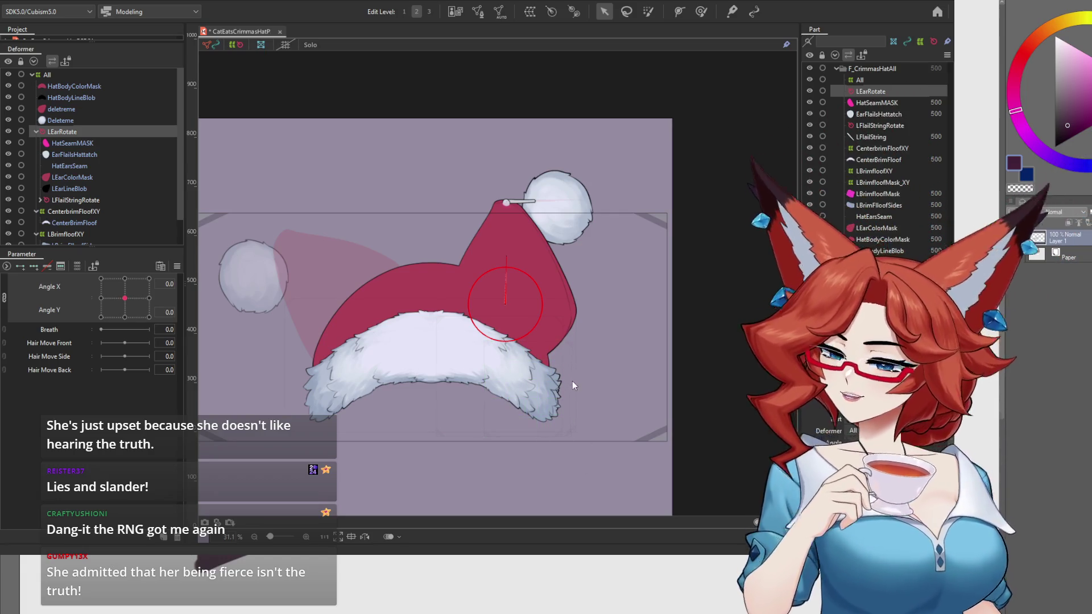
key(ctrl+z)
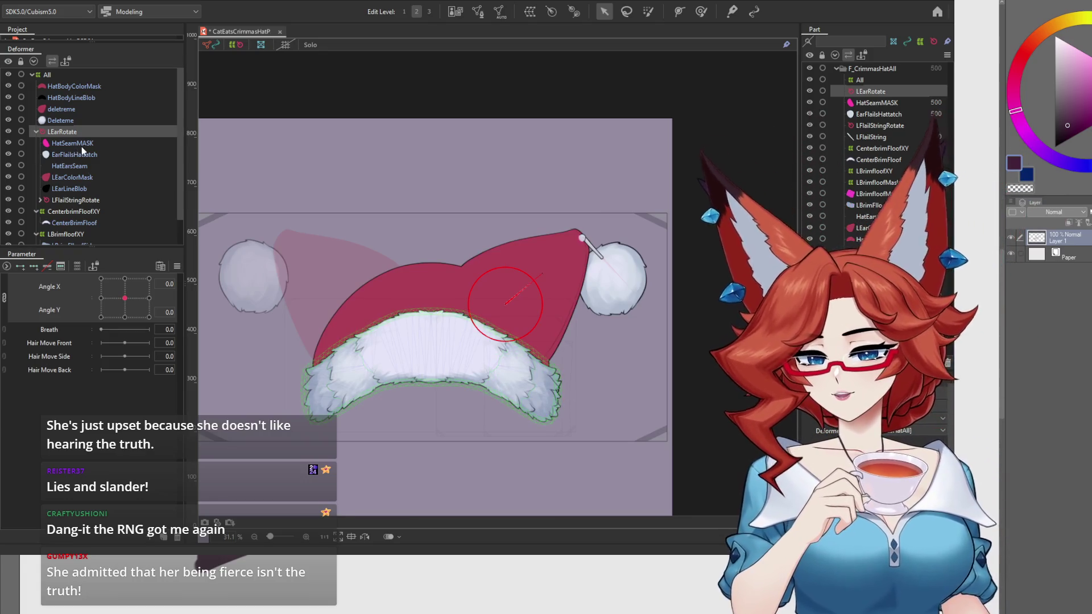
click(83, 143)
Select the ear parts and LFlailStringRotate, and wrap them in a new LEarSizeToggle warp deformer.
shift+click(83, 190)
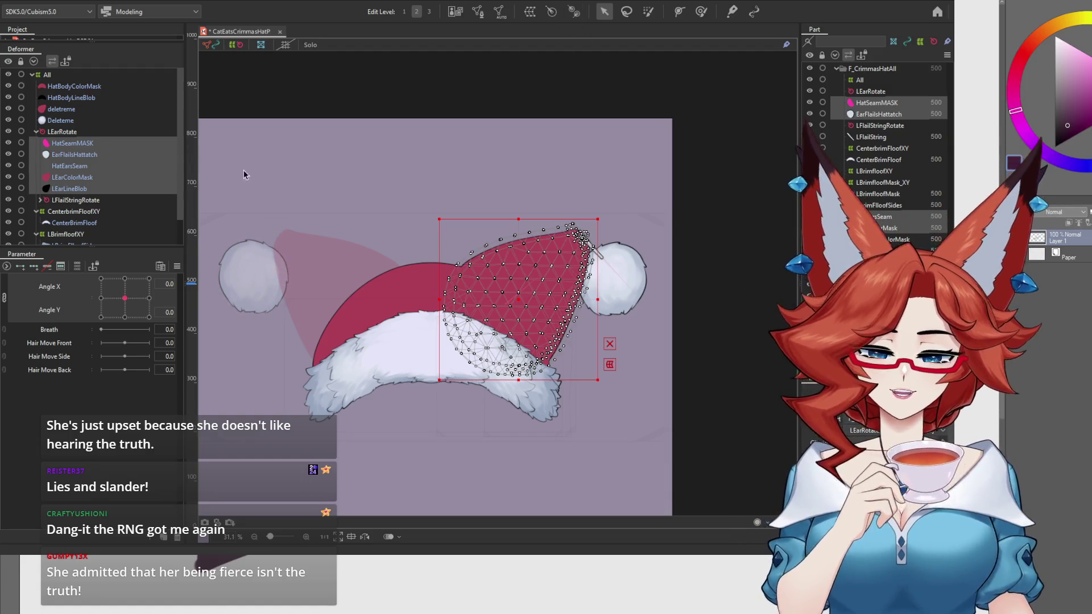
click(75, 200)
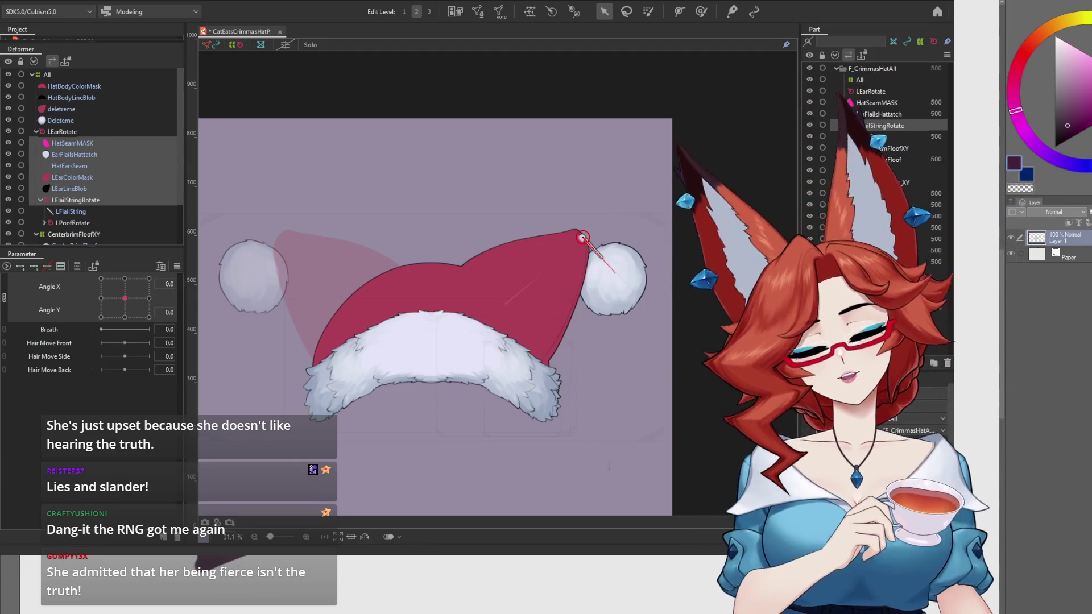
key(ctrl+z)
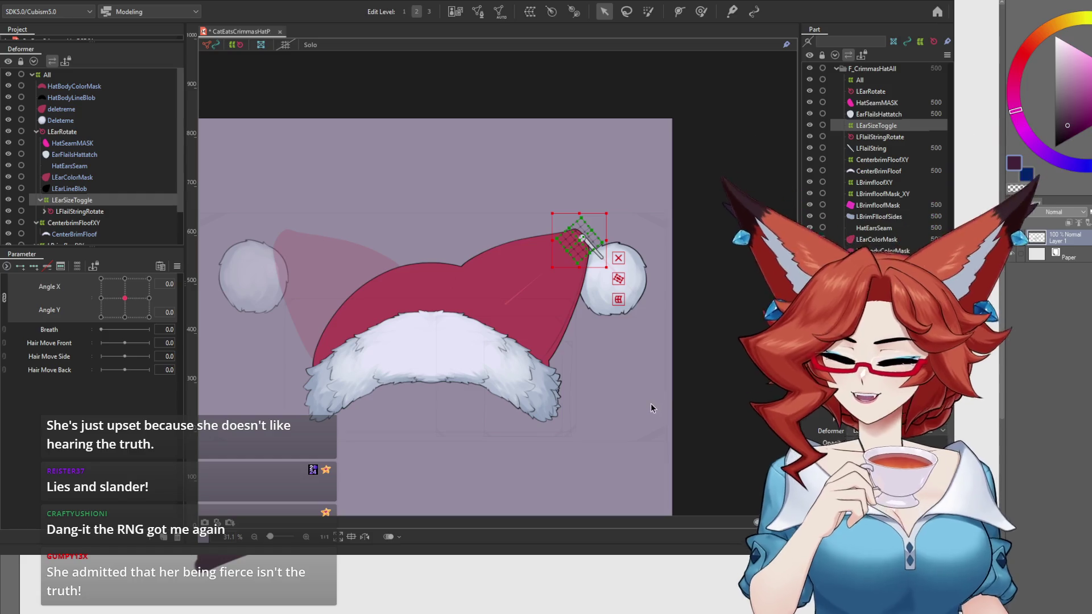
Recreate LEarSizeToggle as a warp around the ear parts from LEarLineBlob up to HatSeamMASK.
drag(660, 398, 701, 388)
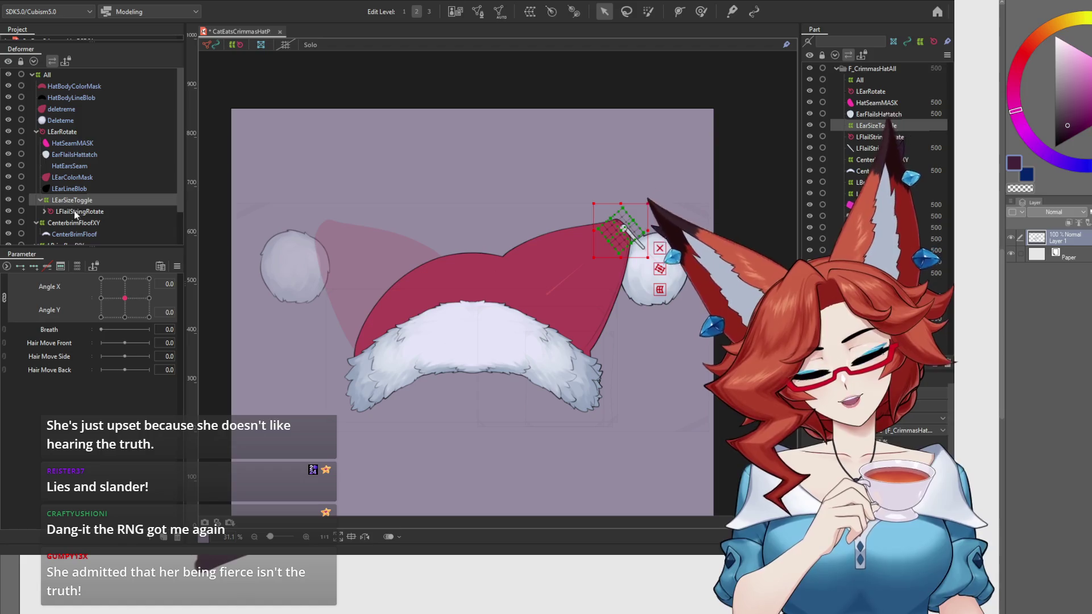
key(Delete)
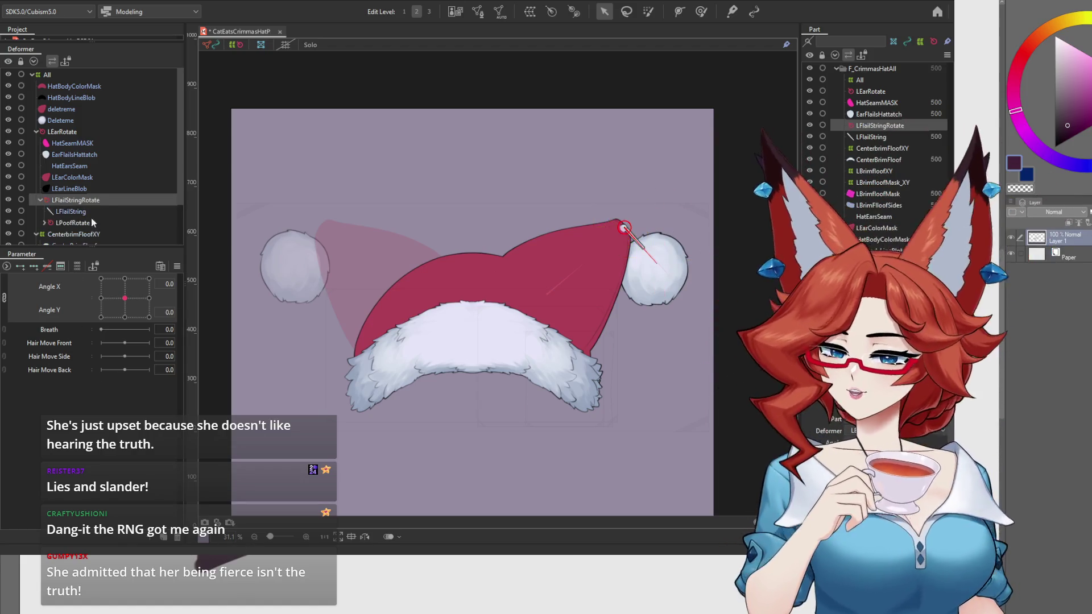
click(71, 189)
shift+click(73, 143)
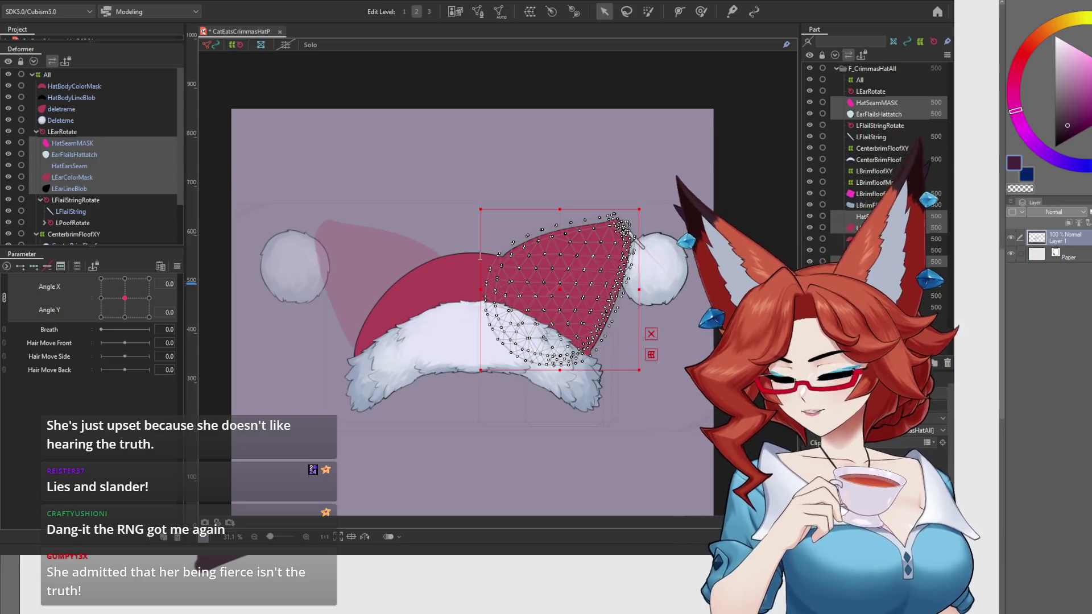
key(ctrl+y)
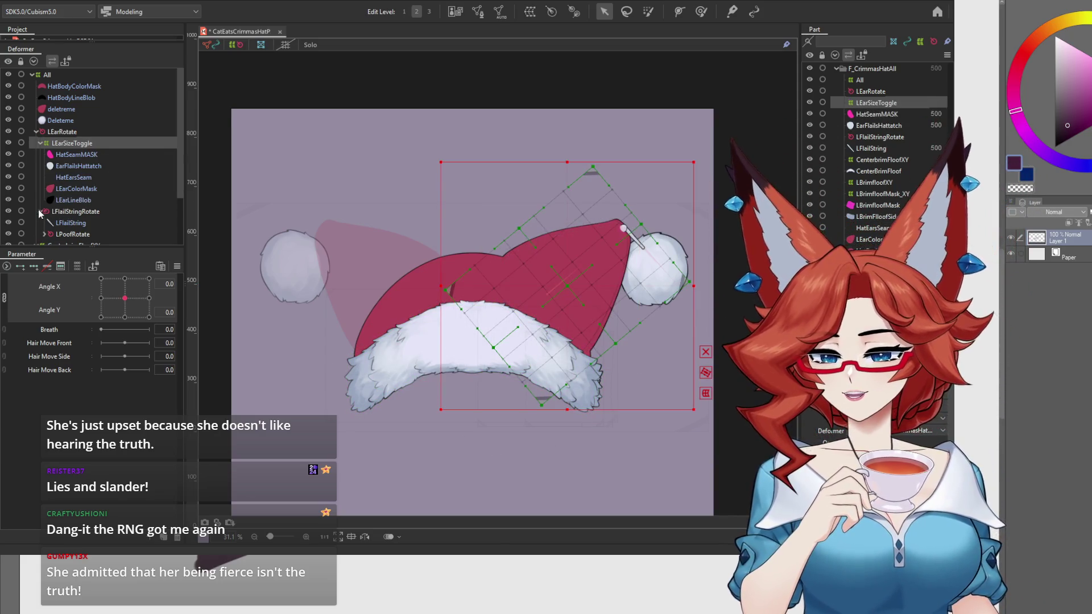
Move LFlailStringRotate inside the LEarSizeToggle warp deformer and confirm its place in the tree.
click(39, 211)
click(77, 212)
drag(73, 213, 86, 141)
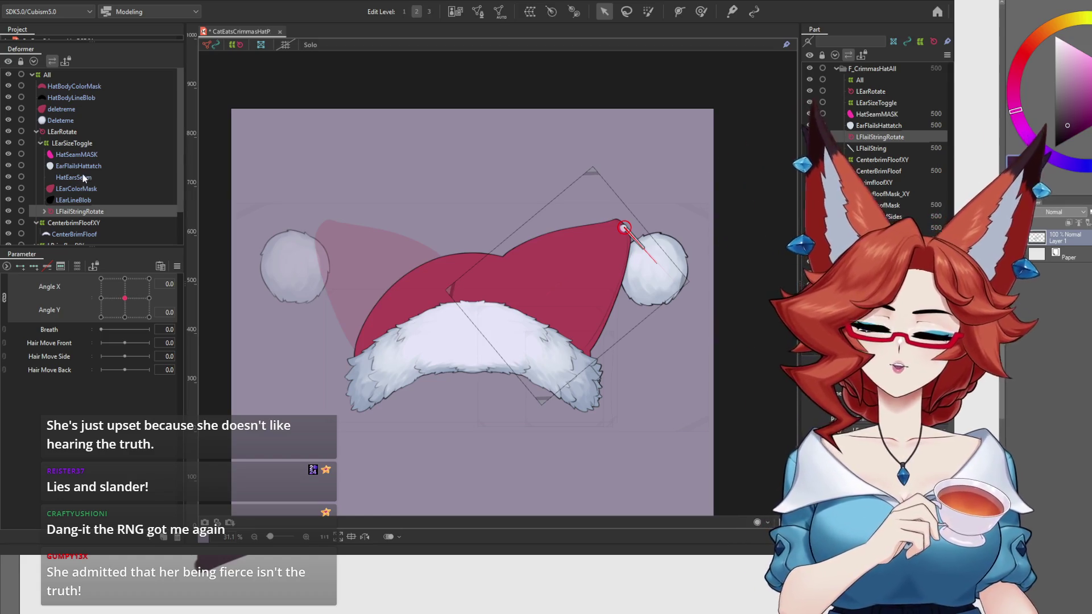
click(84, 144)
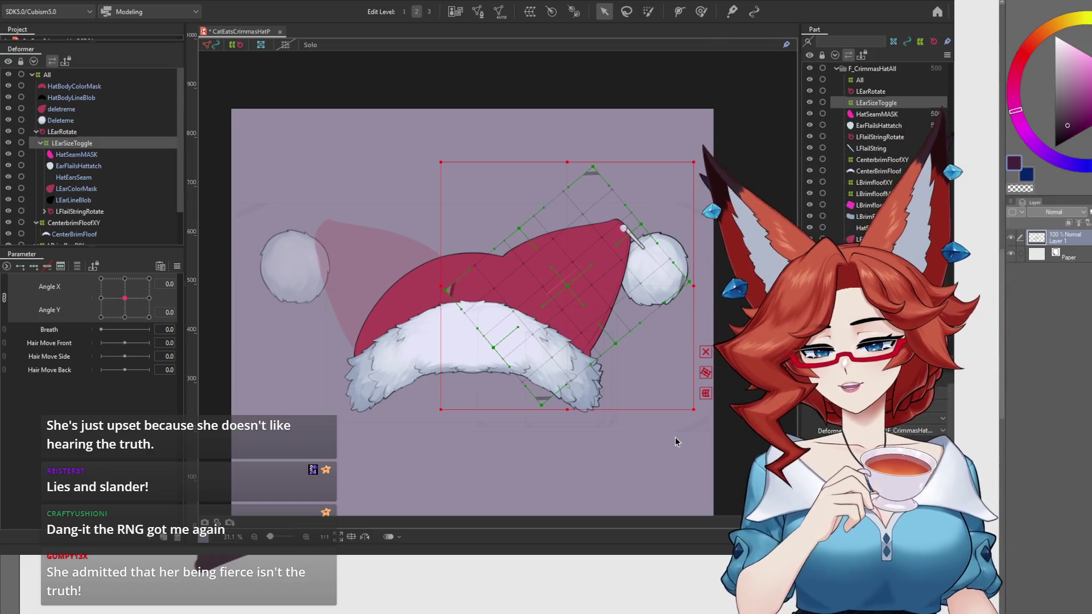
click(77, 211)
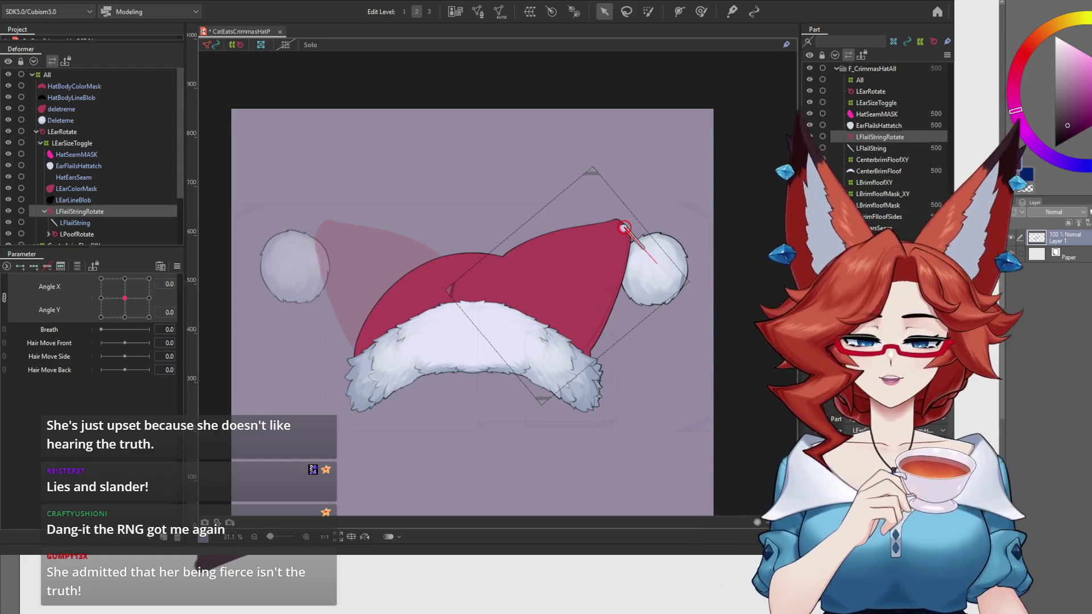
click(82, 145)
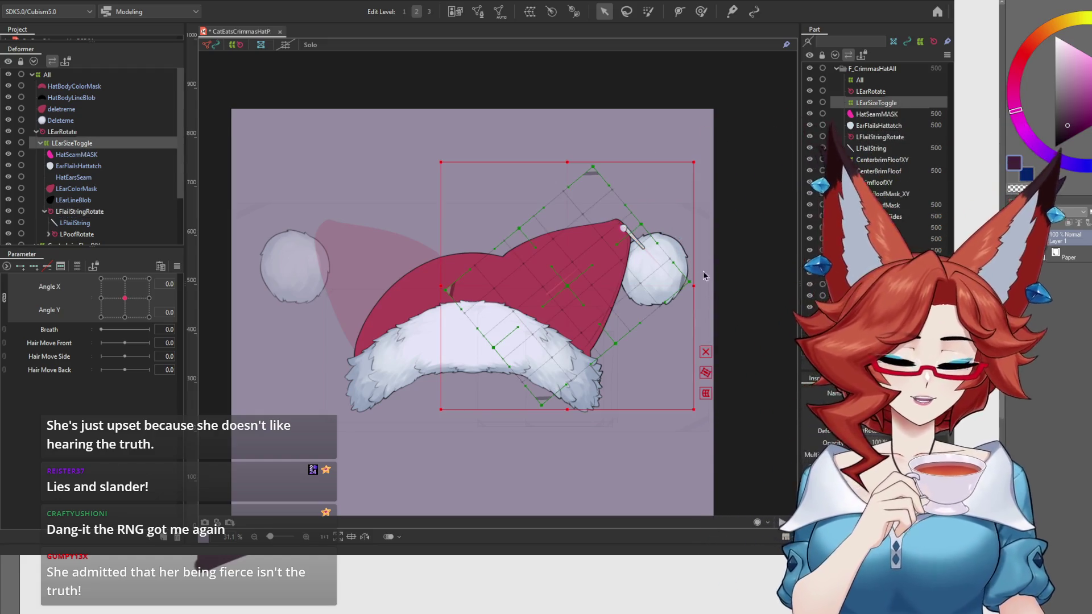
Widen the LEarSizeToggle box to the right and extend its top edge upward.
drag(664, 361, 616, 351)
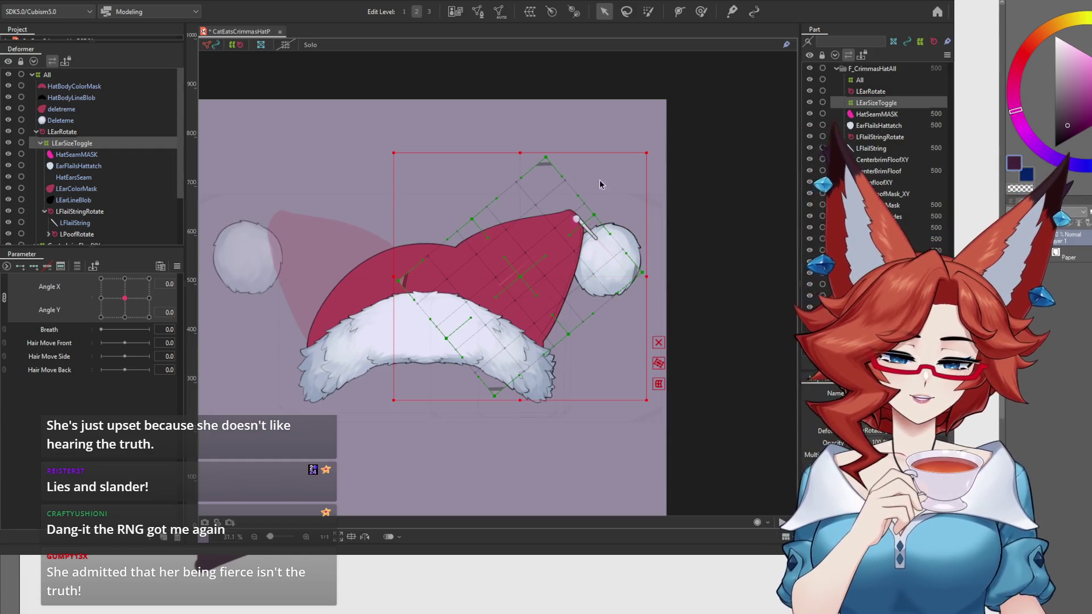
drag(646, 277, 667, 265)
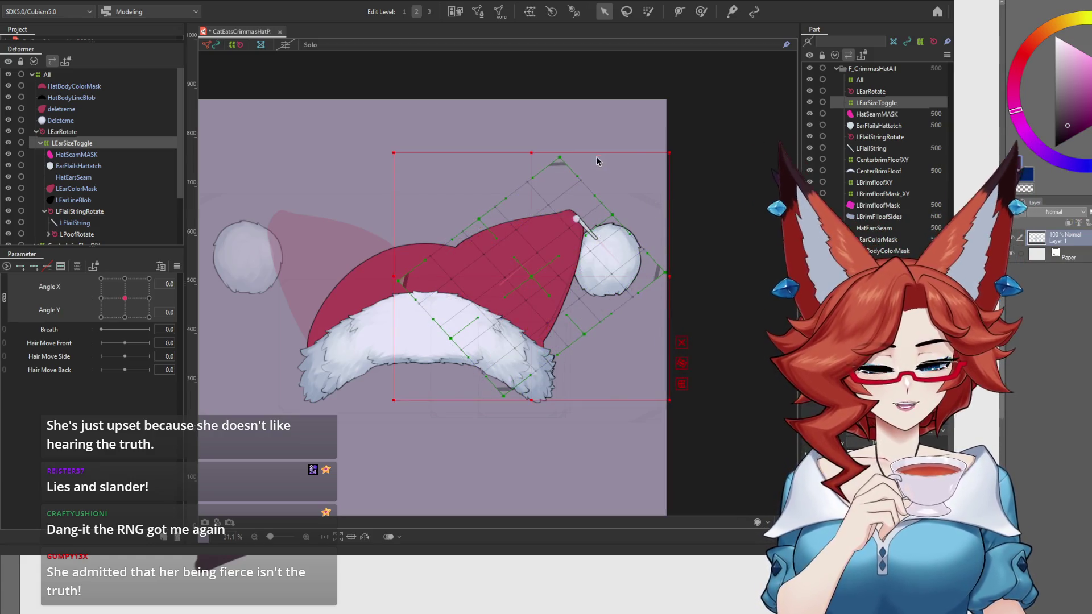
drag(541, 159, 562, 121)
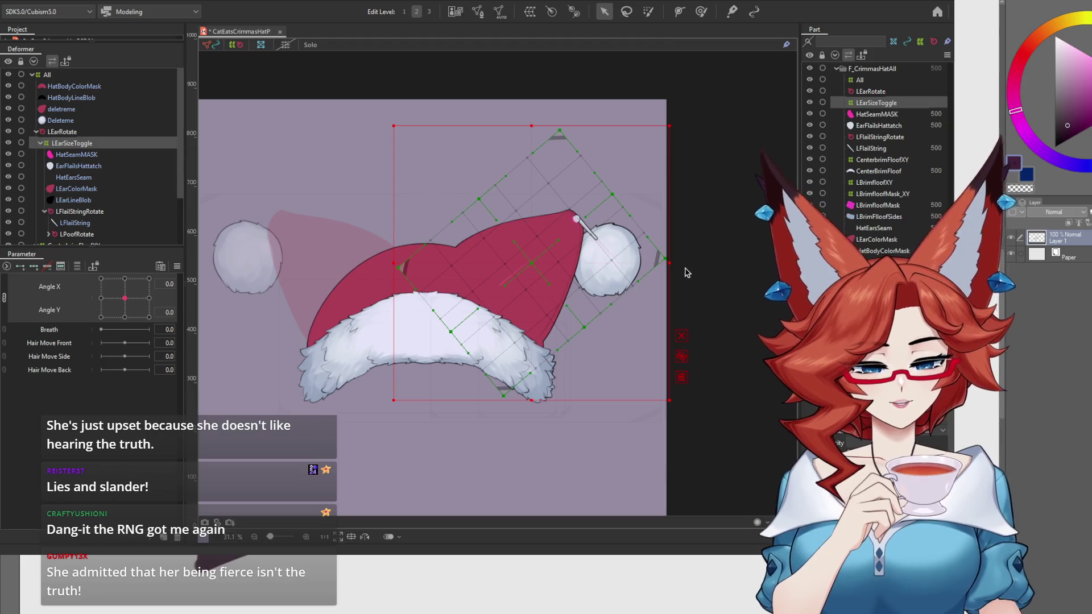
key(ctrl+z)
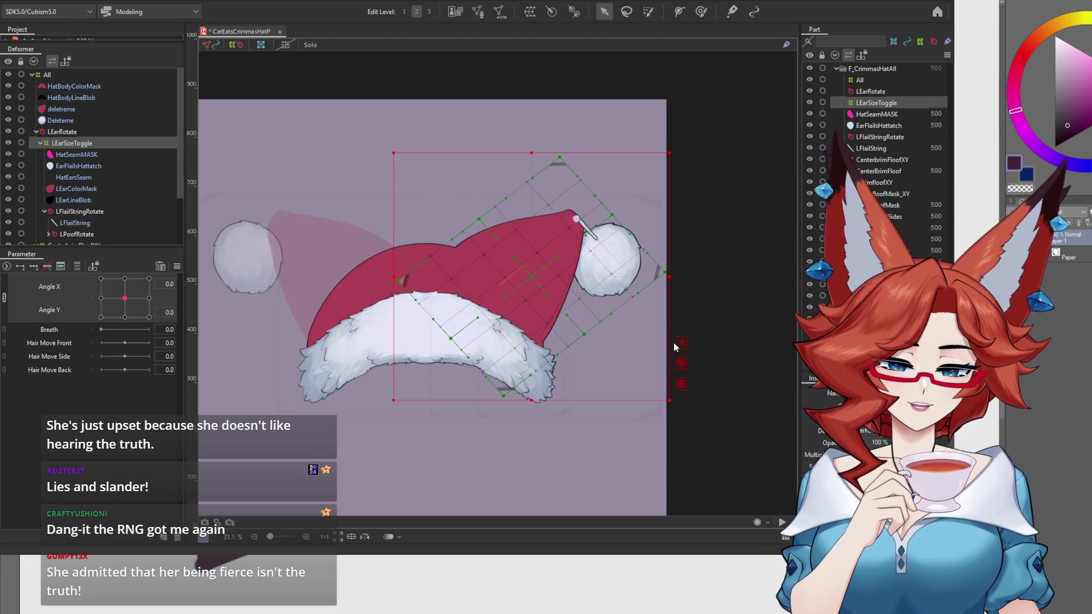
key(ctrl+z)
drag(646, 276, 691, 276)
mouse_move(546, 151)
mouse_down()
mouse_move(546, 90)
mouse_move(546, 121)
mouse_up()
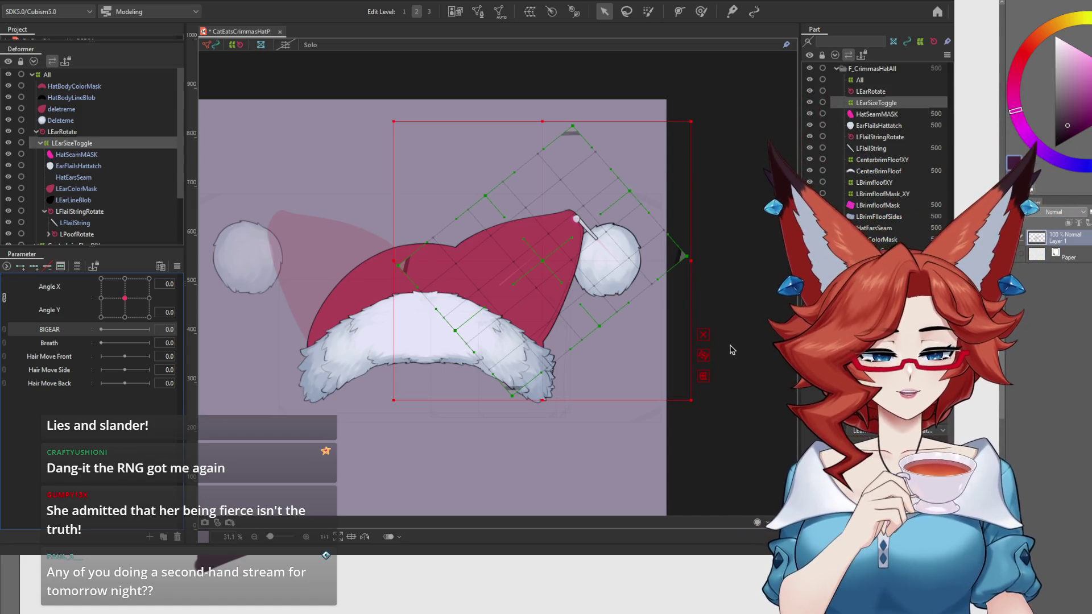
Align the LEarSizeToggle transform box with the rotated deformer grid.
click(704, 357)
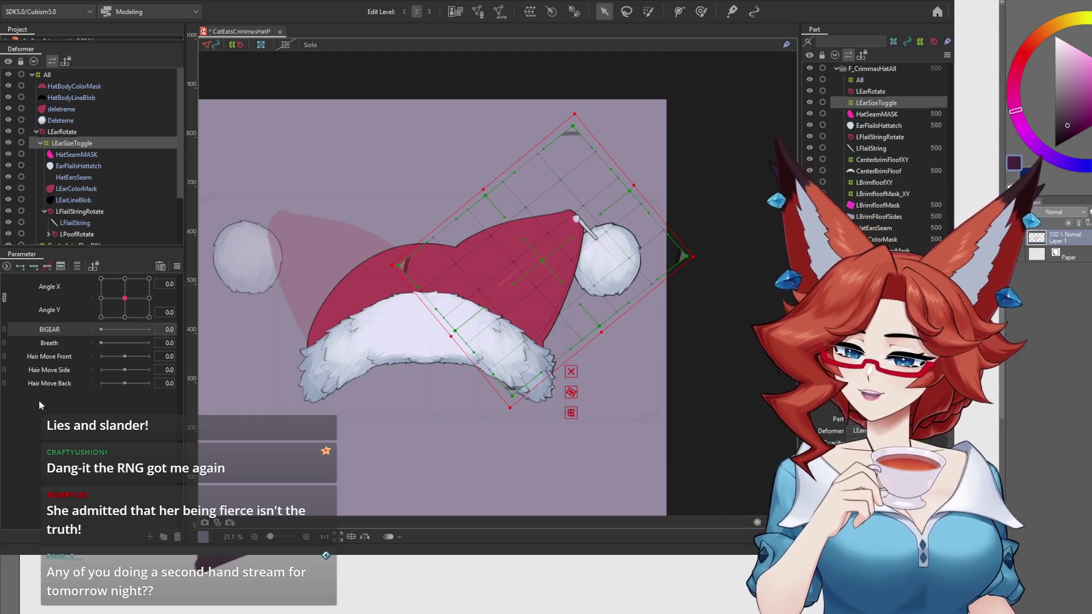
Move BIGEAR below Hair Move Back, create a parameter folder named 'Toggles', and put BIGEAR in it.
drag(54, 336, 59, 409)
click(163, 538)
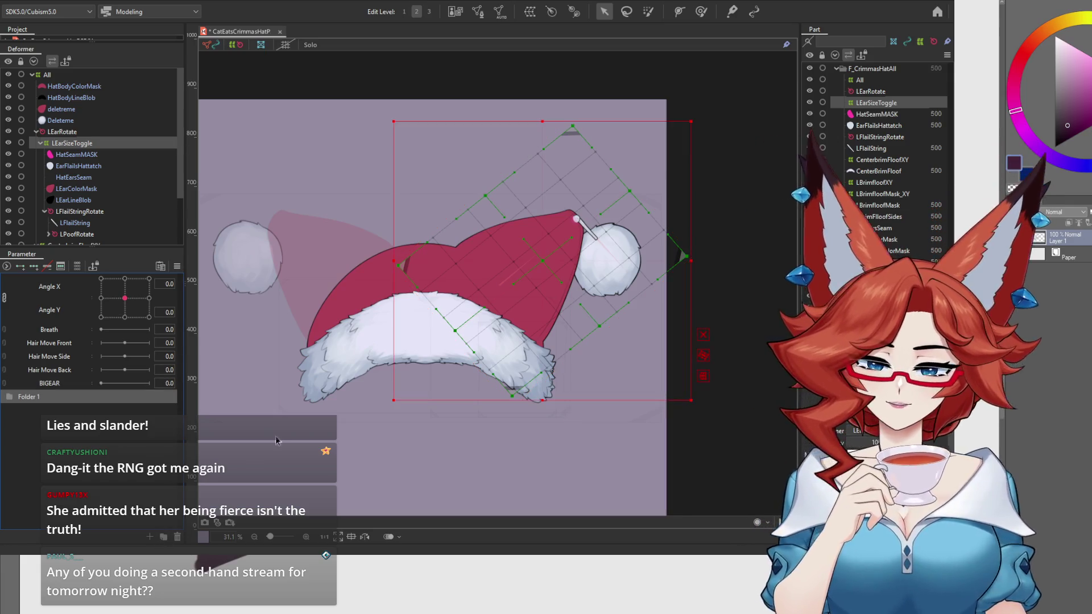
double_click(26, 397)
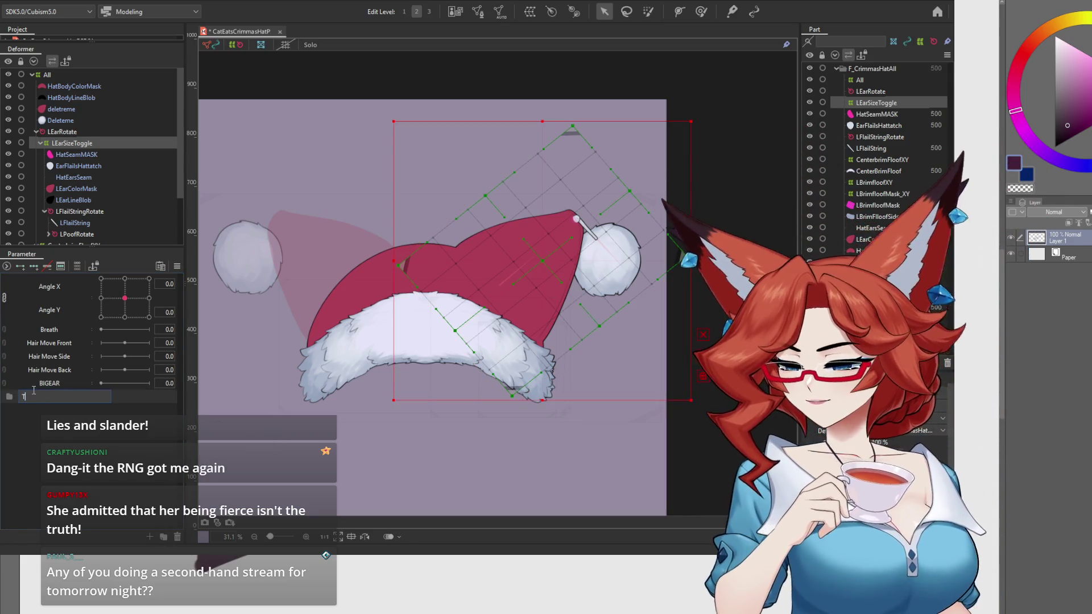
text(Toggles)
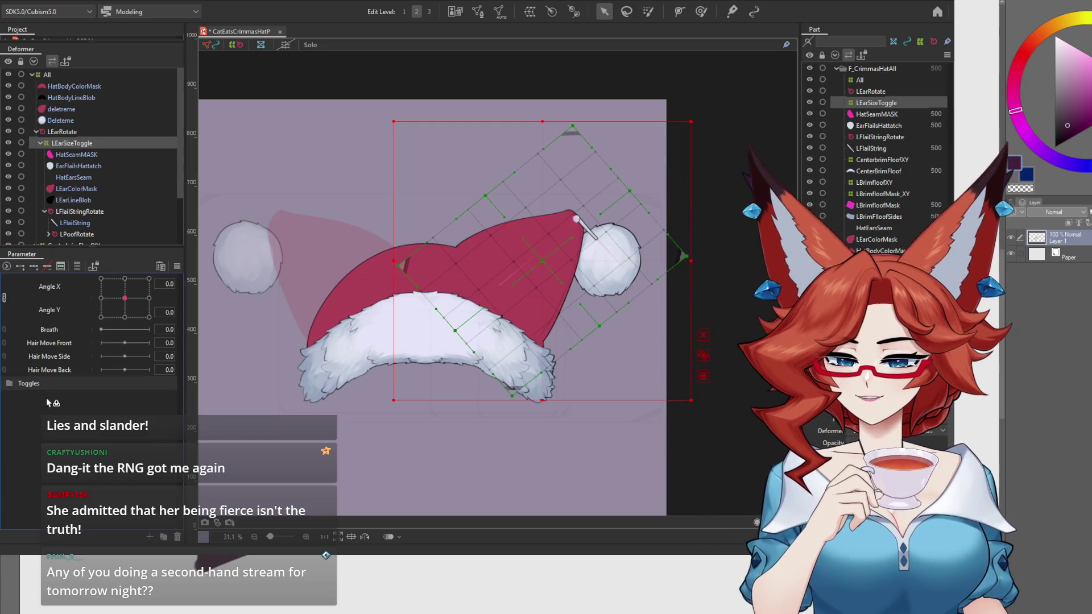
mouse_move(50, 384)
mouse_down()
mouse_move(41, 396)
mouse_move(59, 403)
mouse_up()
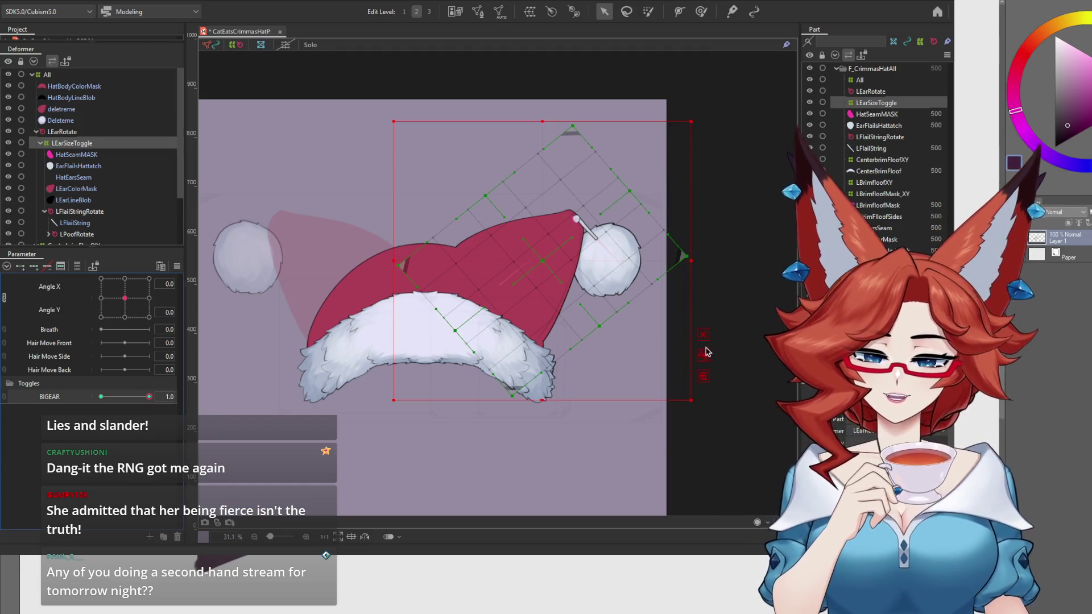
Rotate the LEarSizeToggle box about 40° counter-clockwise, shift it left and down, then scrub BIGEAR.
mouse_move(704, 361)
mouse_down()
mouse_move(668, 233)
mouse_move(639, 182)
mouse_move(753, 83)
mouse_up()
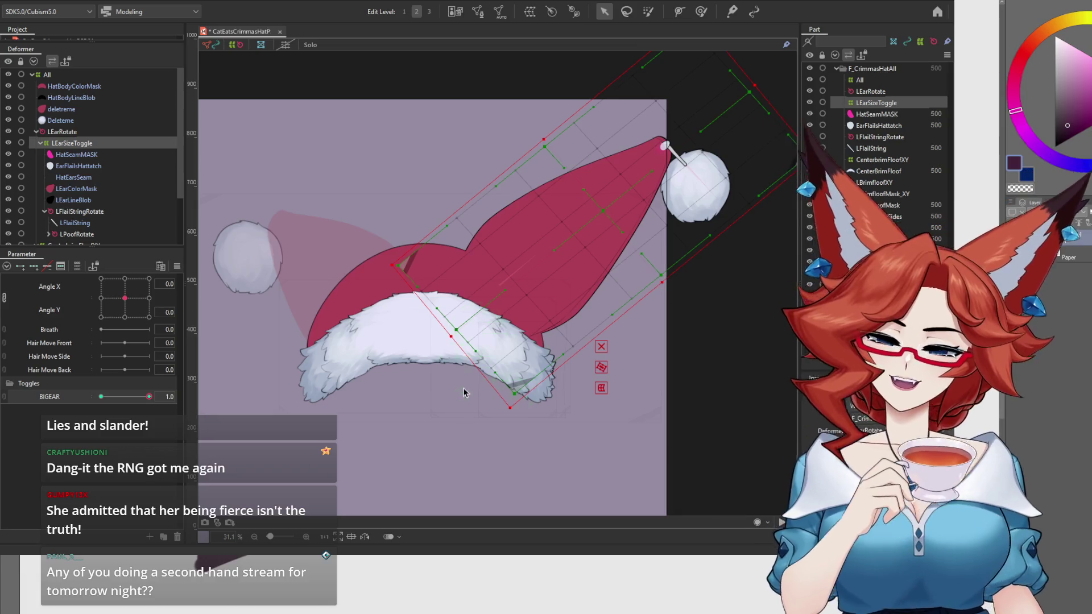
drag(457, 336, 436, 350)
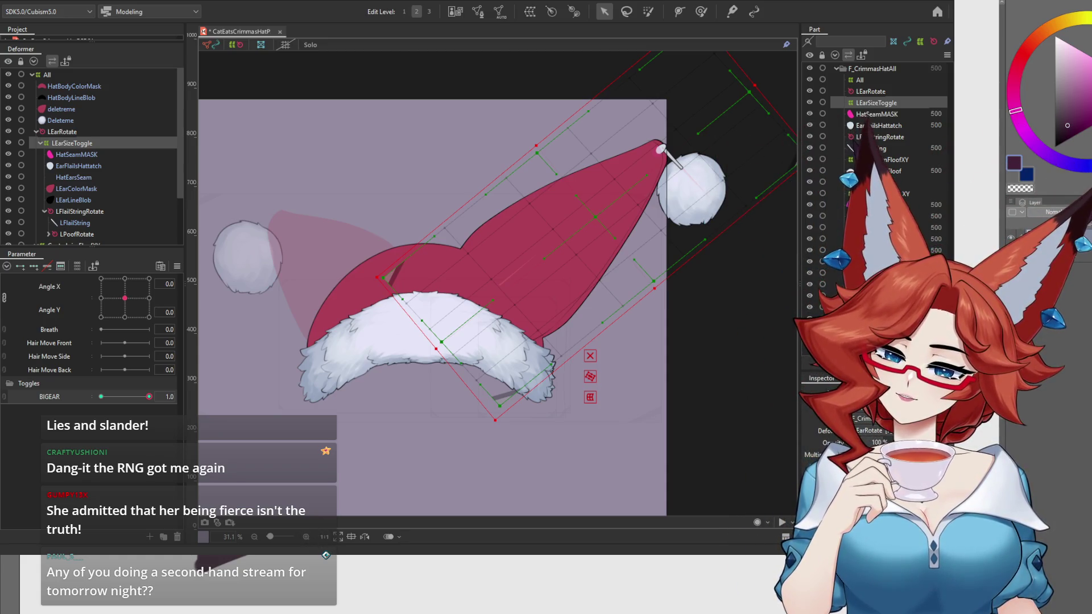
mouse_move(149, 400)
mouse_down()
mouse_move(63, 407)
mouse_move(212, 402)
mouse_up()
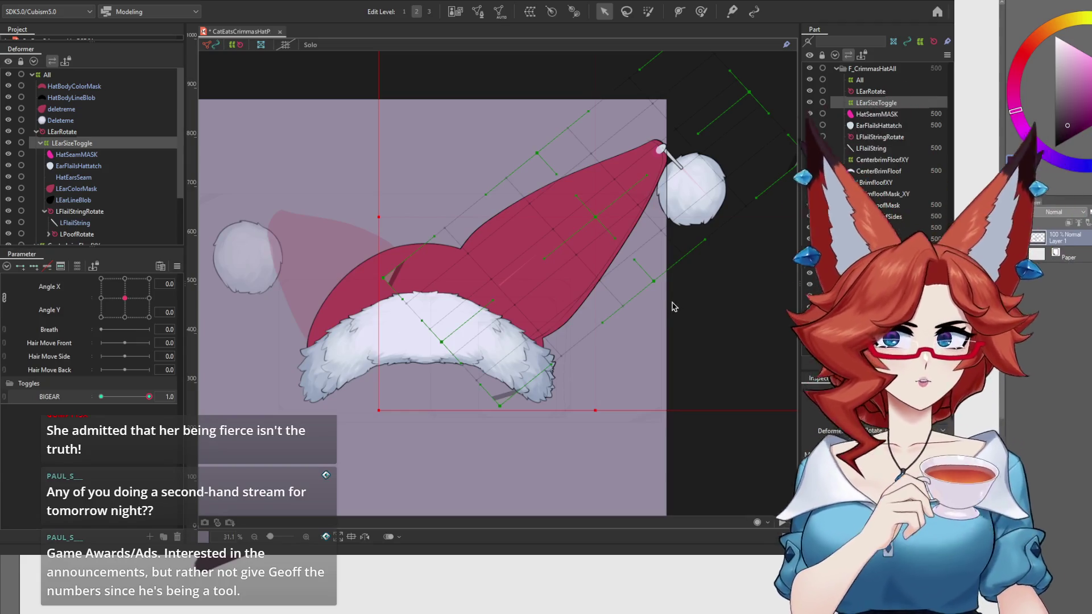
scroll(682, 329, up, 5)
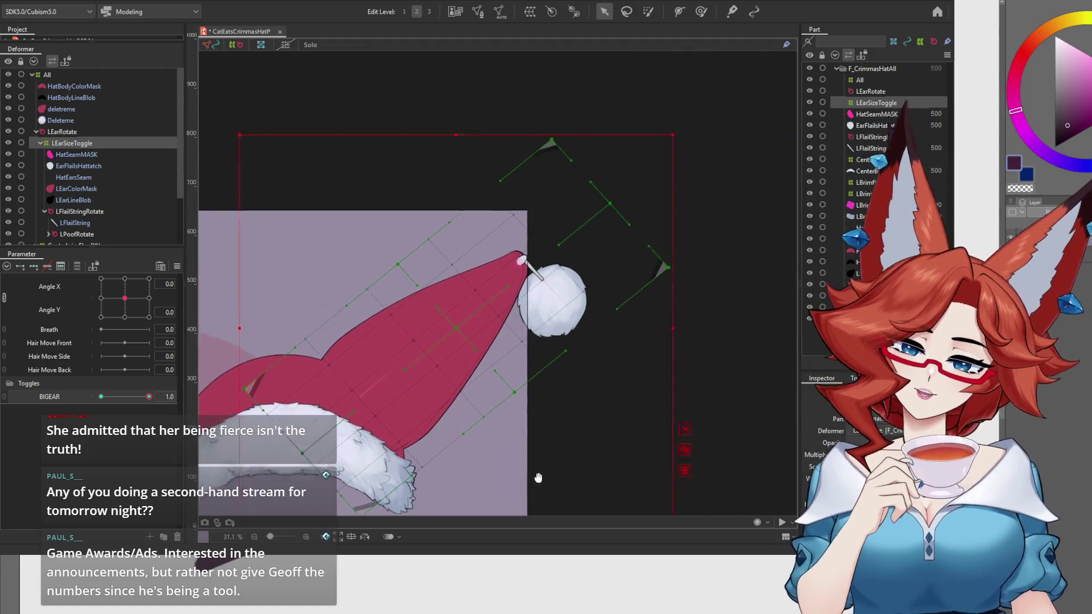
click(703, 450)
click(70, 212)
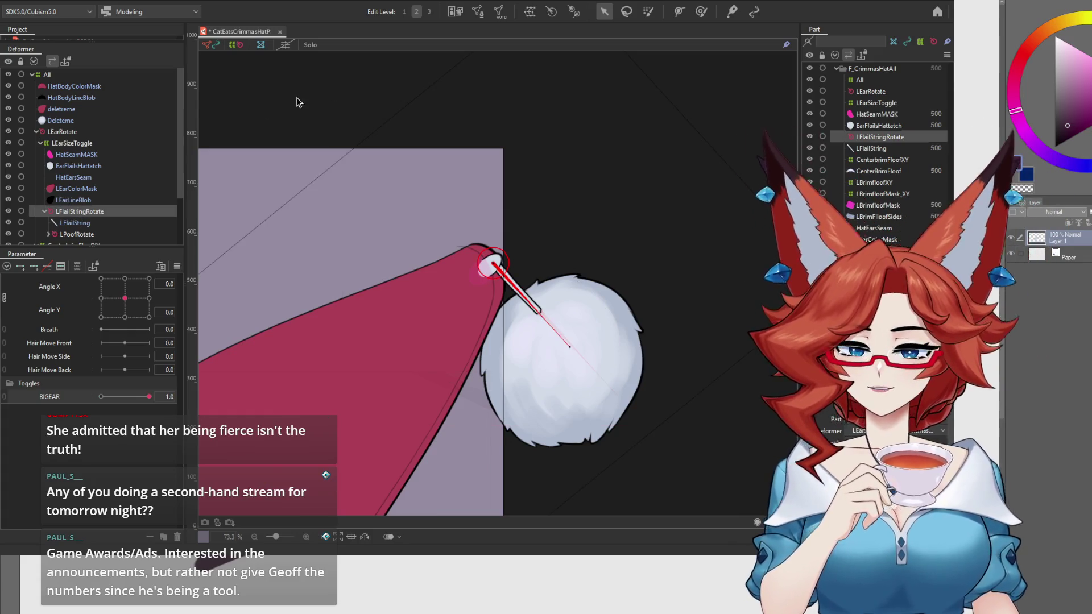
click(555, 16)
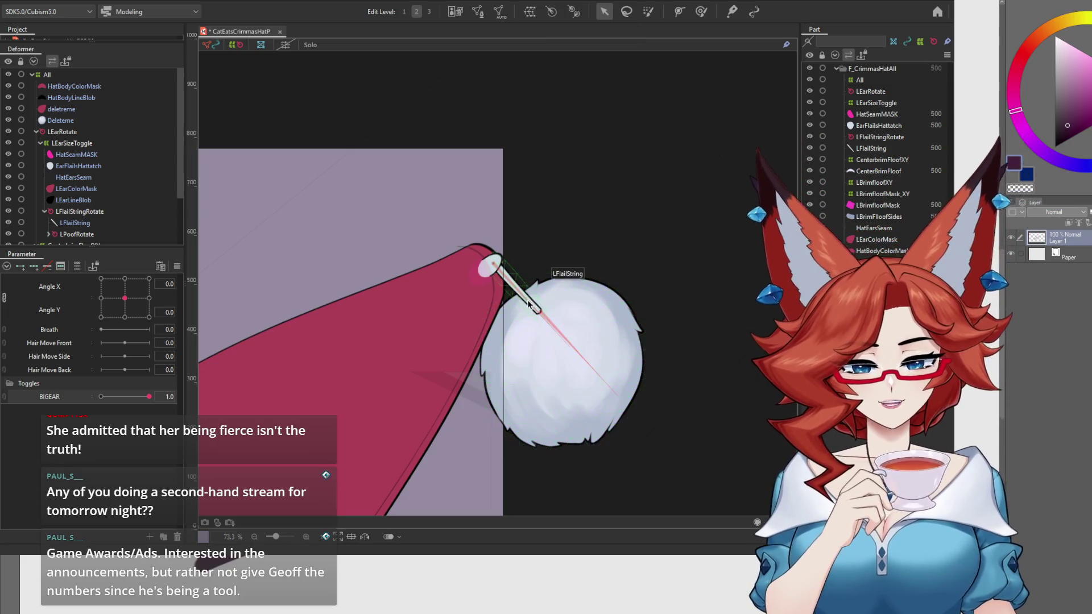
click(78, 223)
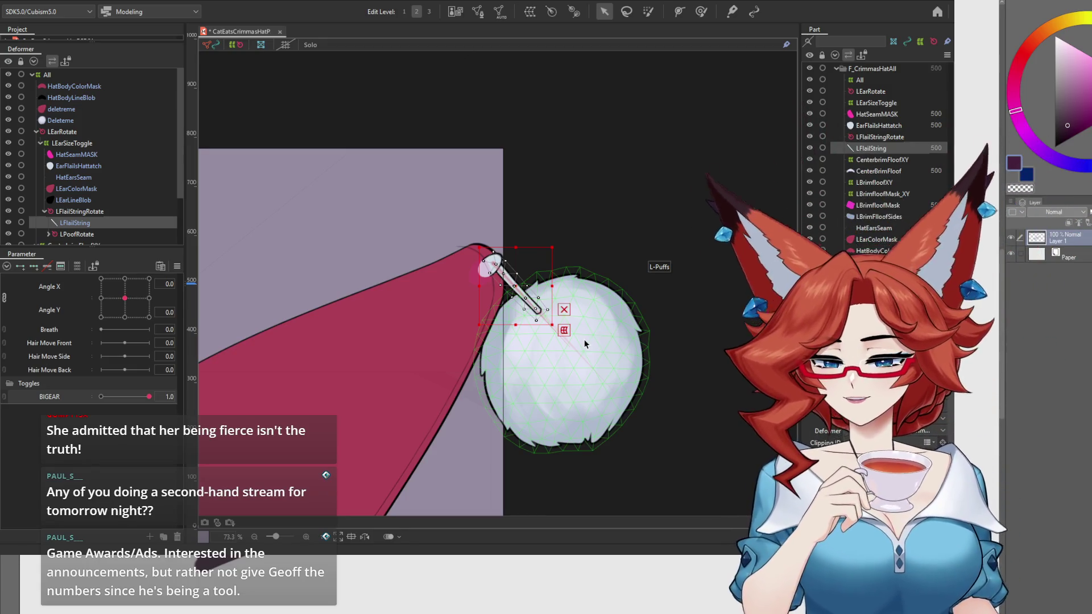
scroll(592, 446, down, 5)
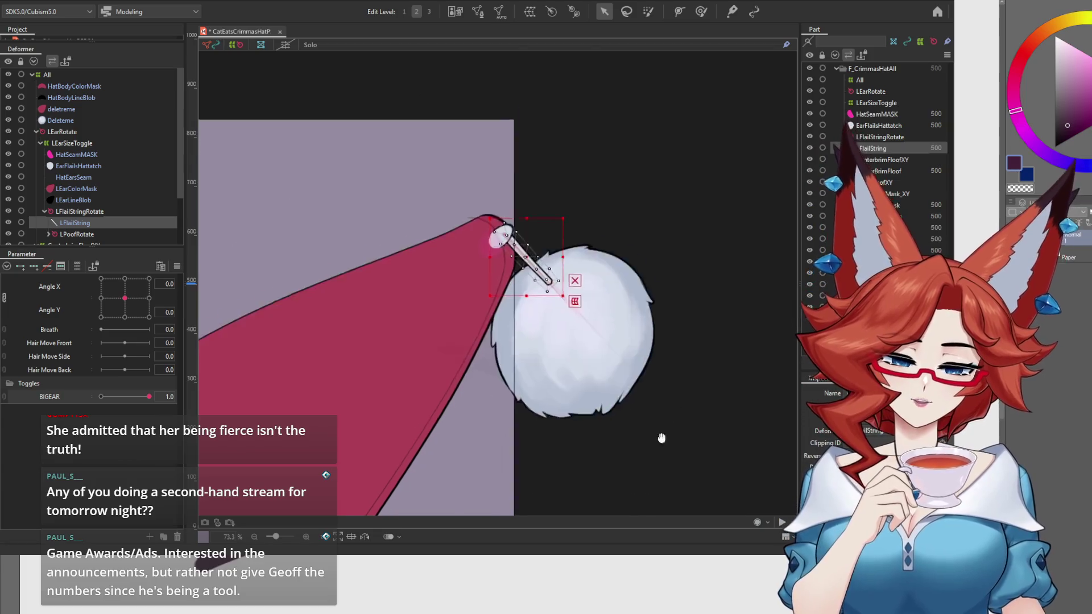
scroll(660, 341, down, 5)
scroll(631, 375, up, 1)
scroll(620, 409, down, 1)
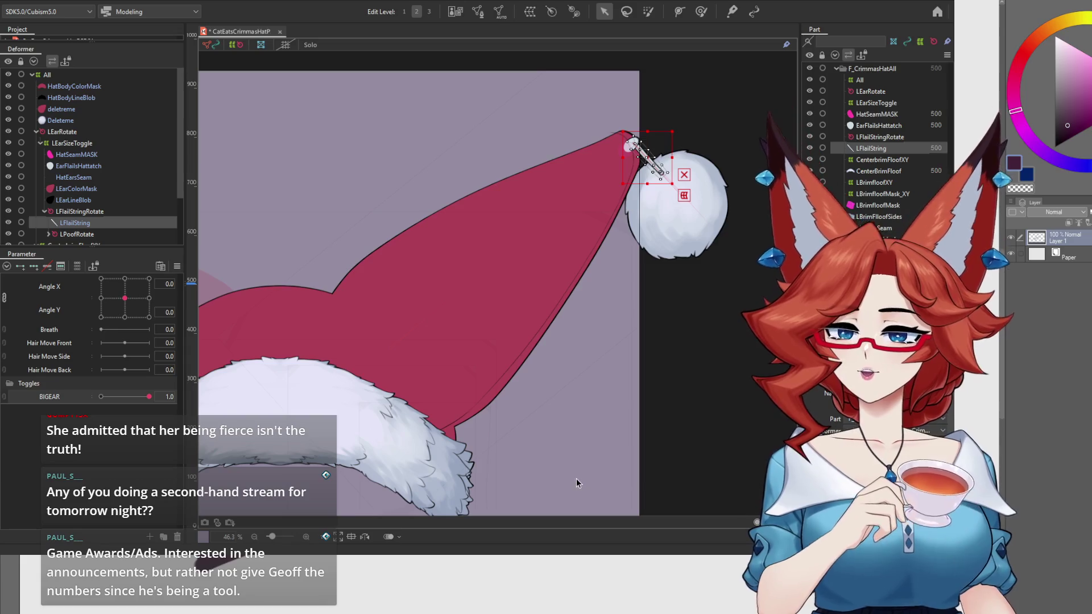
click(80, 144)
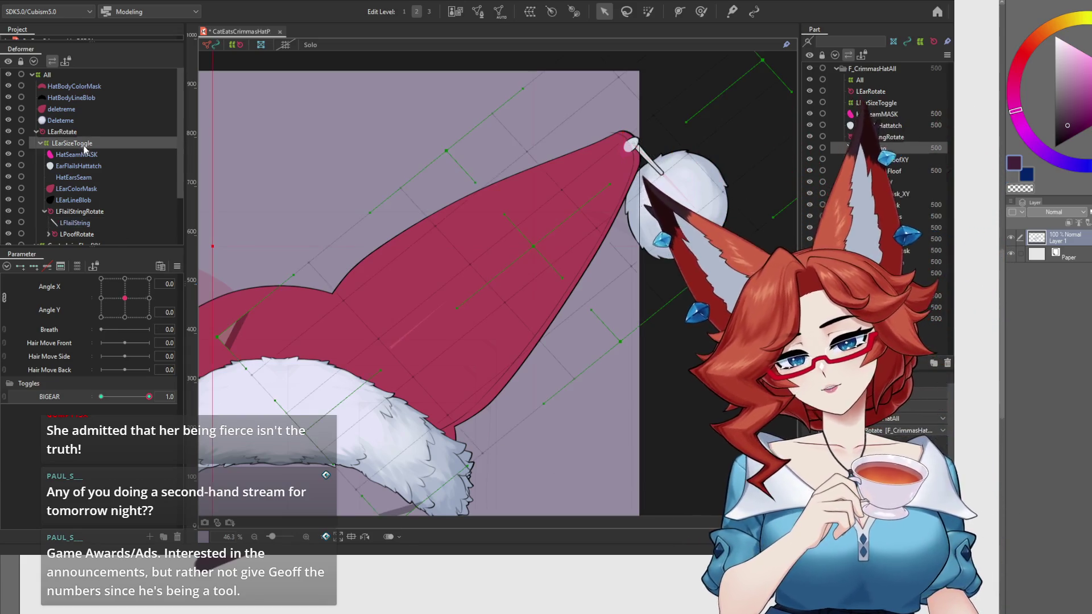